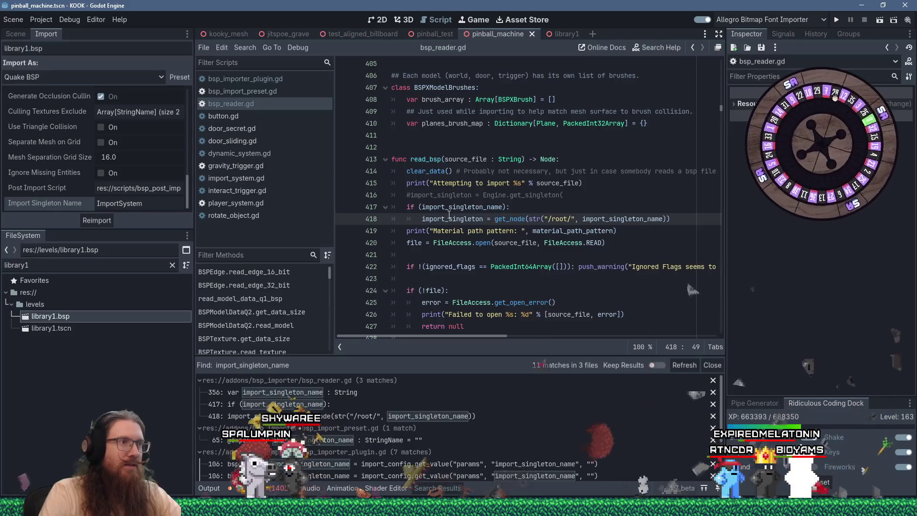
Browse door_secret.gd and door_sliding.gd, then return to bsp_reader.gd
click(494, 219)
key(ctrl+f)
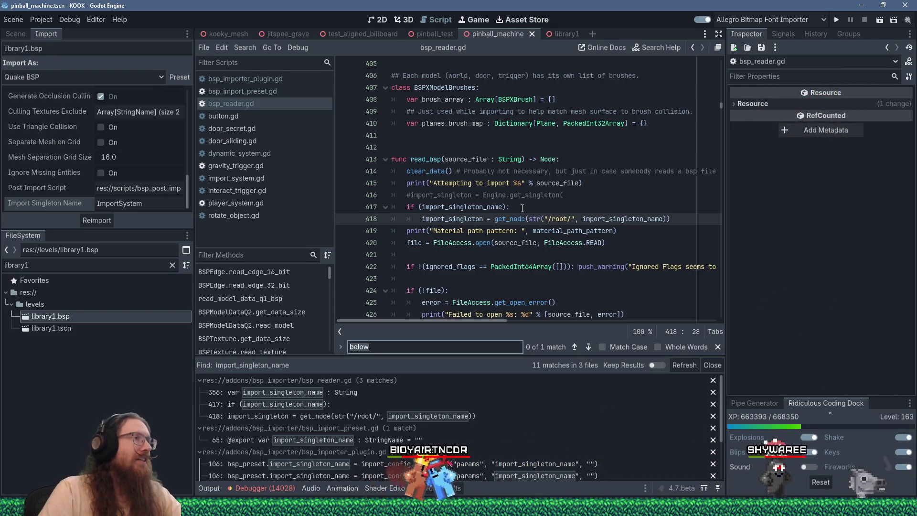
click(261, 127)
scroll(575, 215, up, 5)
scroll(576, 215, up, 5)
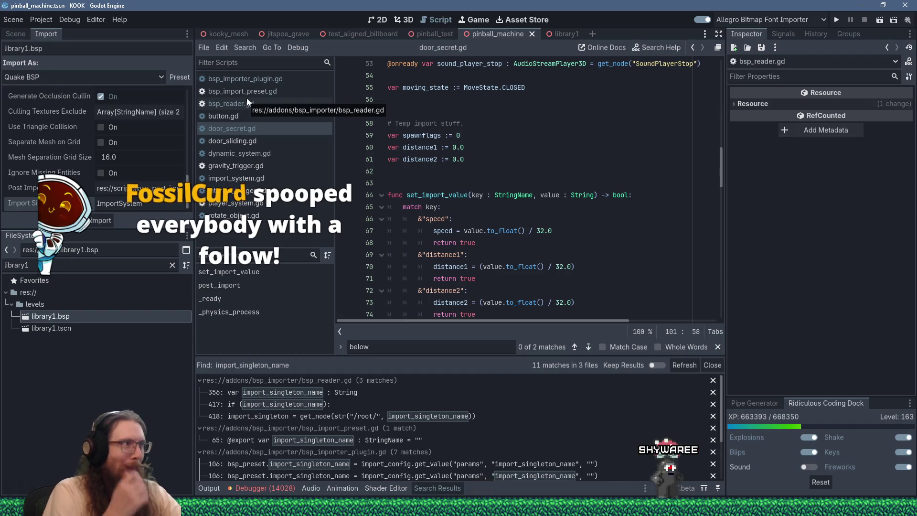
click(236, 141)
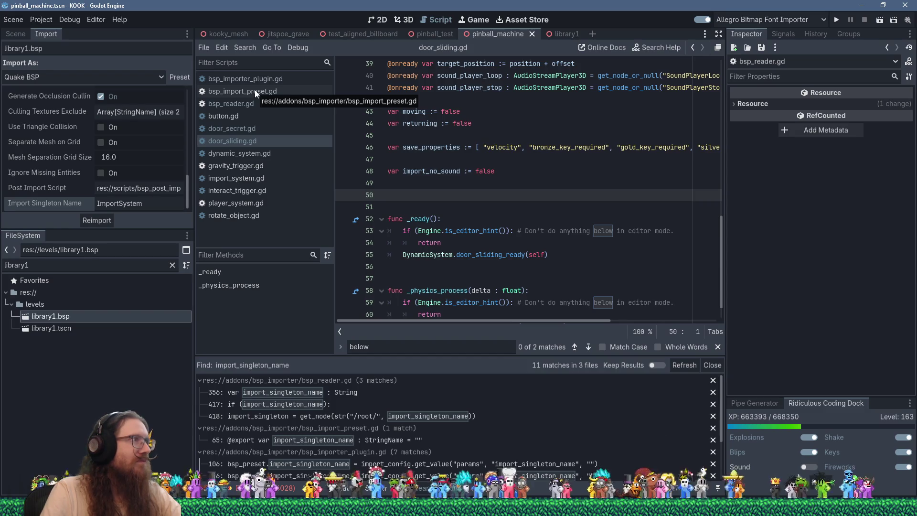
scroll(452, 238, down, 1)
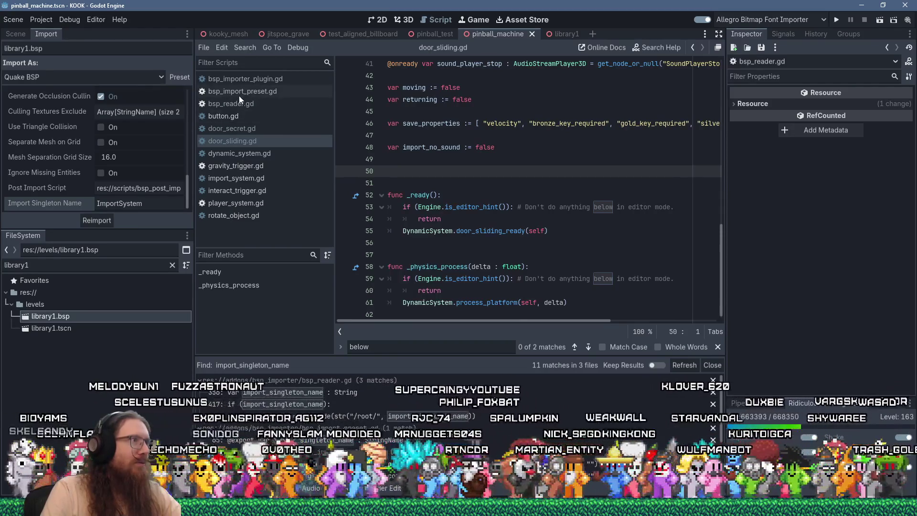
click(237, 104)
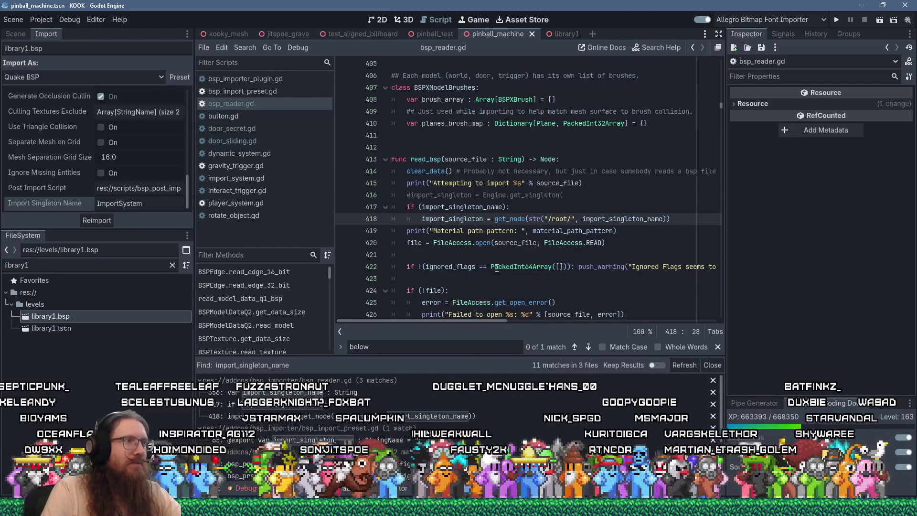
scroll(511, 282, down, 7)
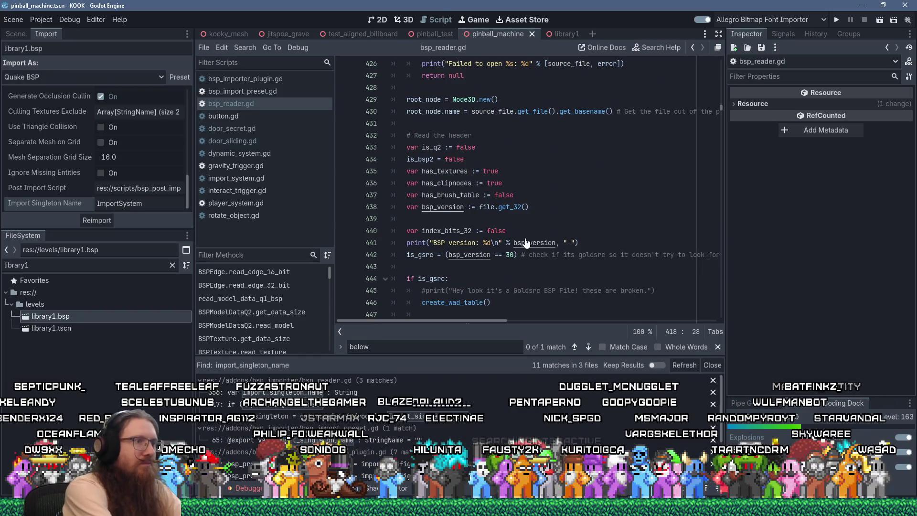
Find set_import_value in bsp_reader.gd and insert a blank line above ImportSystem.test_import() at line 1256
key(ctrl+f)
text(set_import_v)
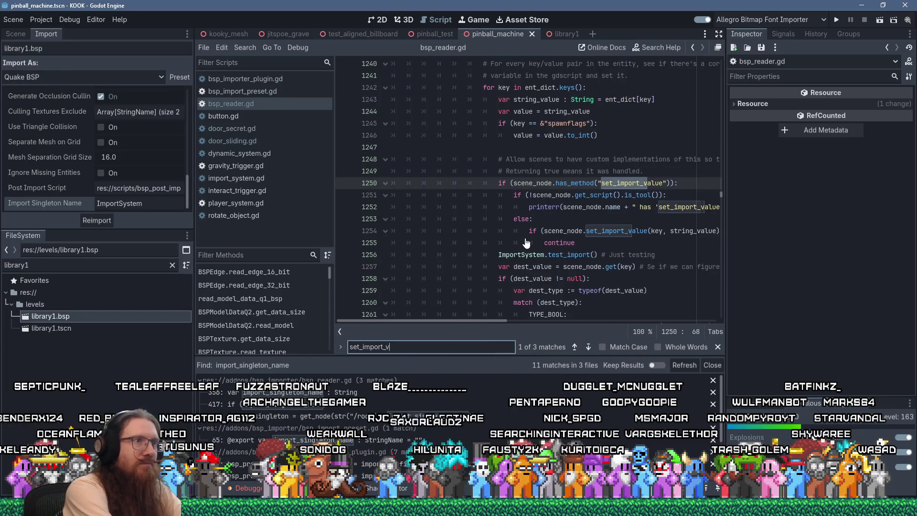
text(alue)
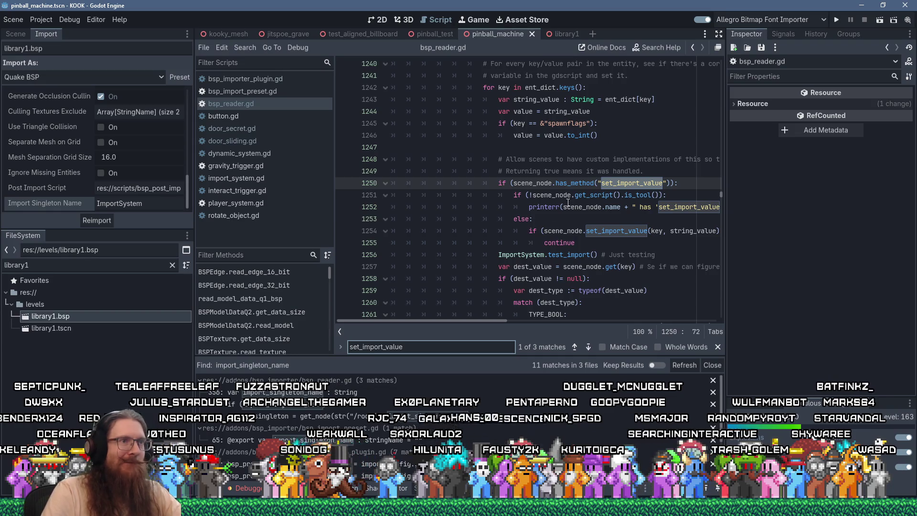
click(655, 172)
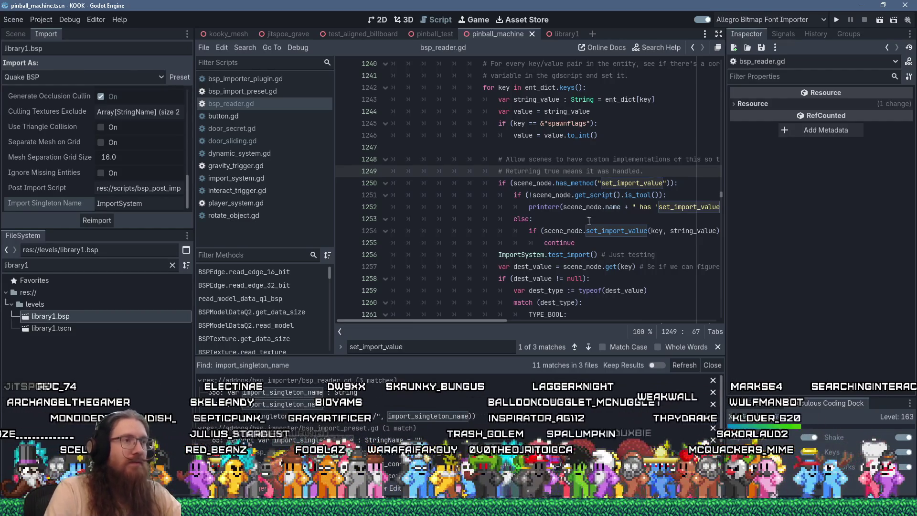
click(678, 255)
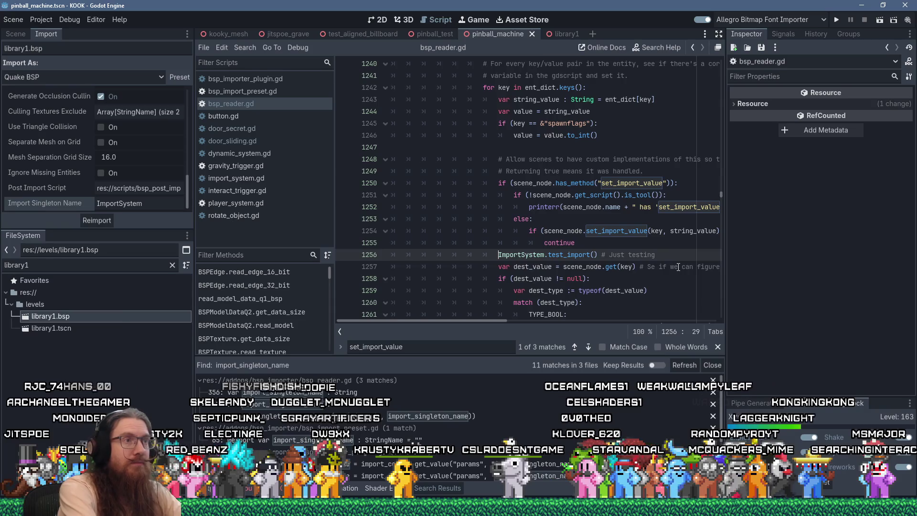
key(Return)
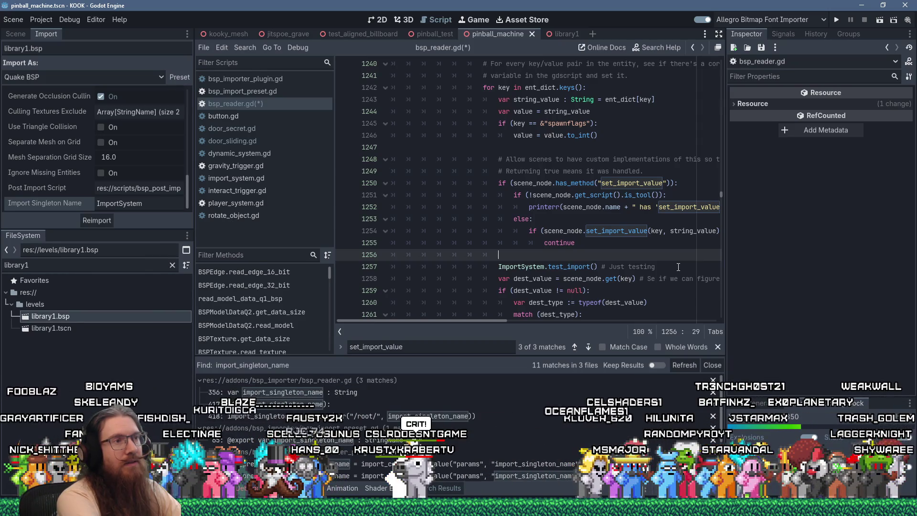
Add an if (import_singleton): block with an import_singleton. body line, then start an && import clause
text(#if (i)
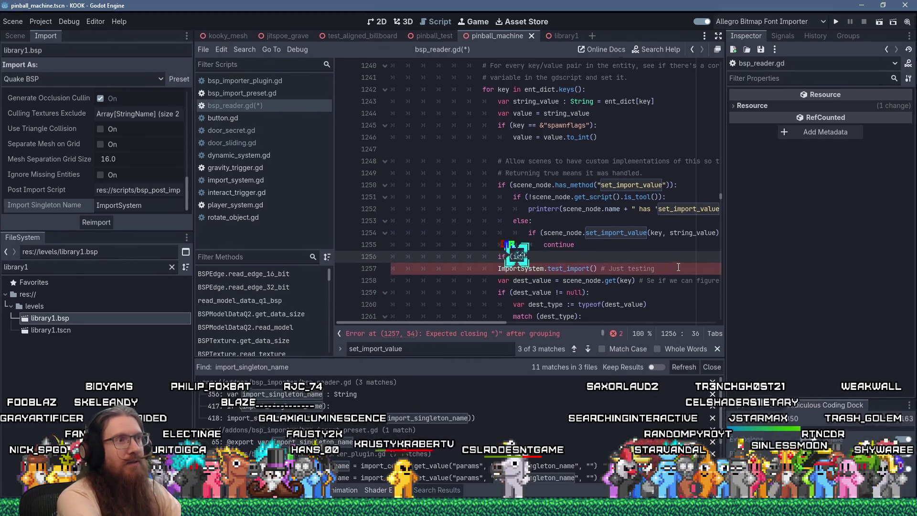
text(mport_)
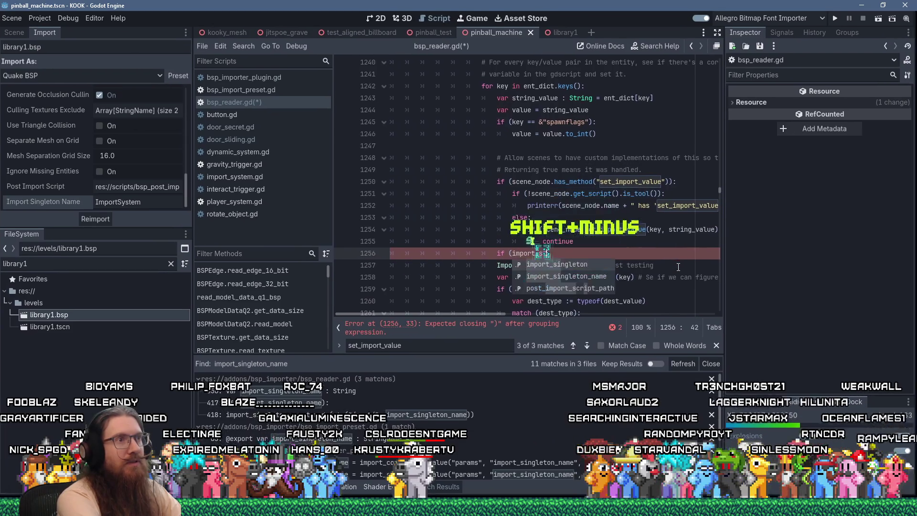
text(singleton):)
key(Return)
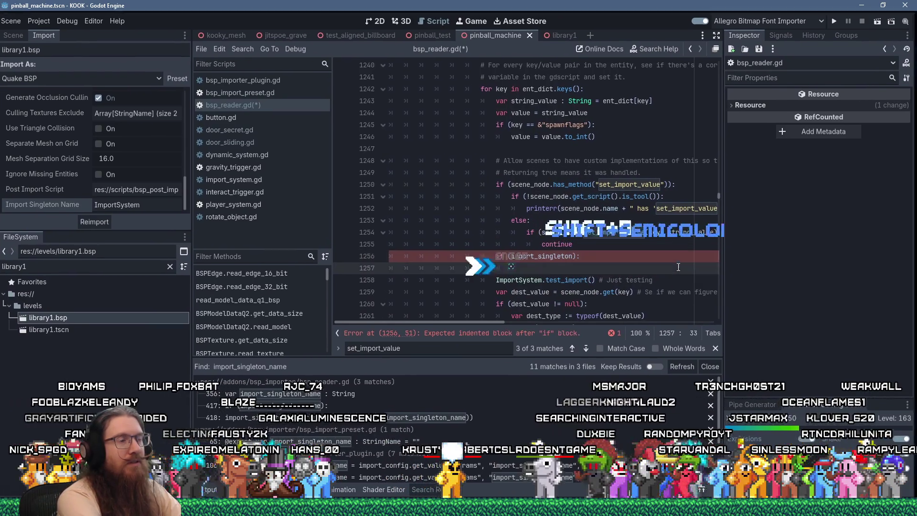
text(import_singleton)
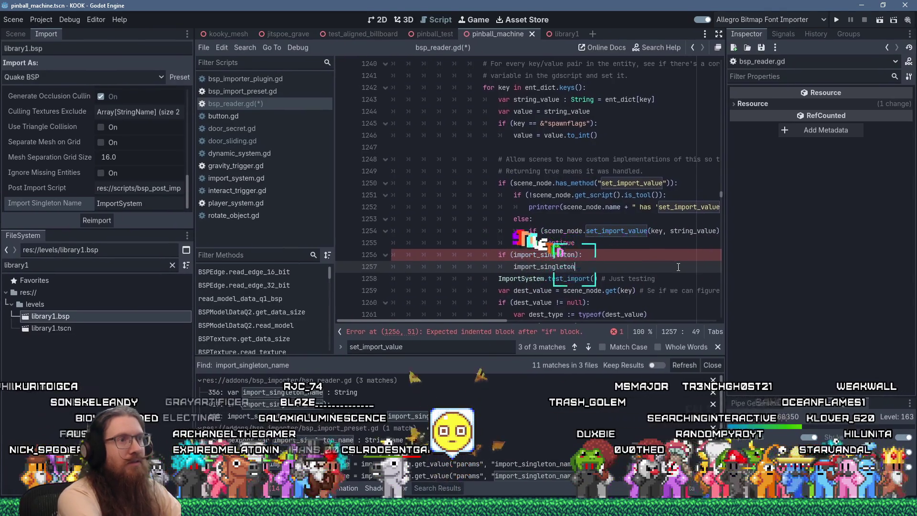
text(.)
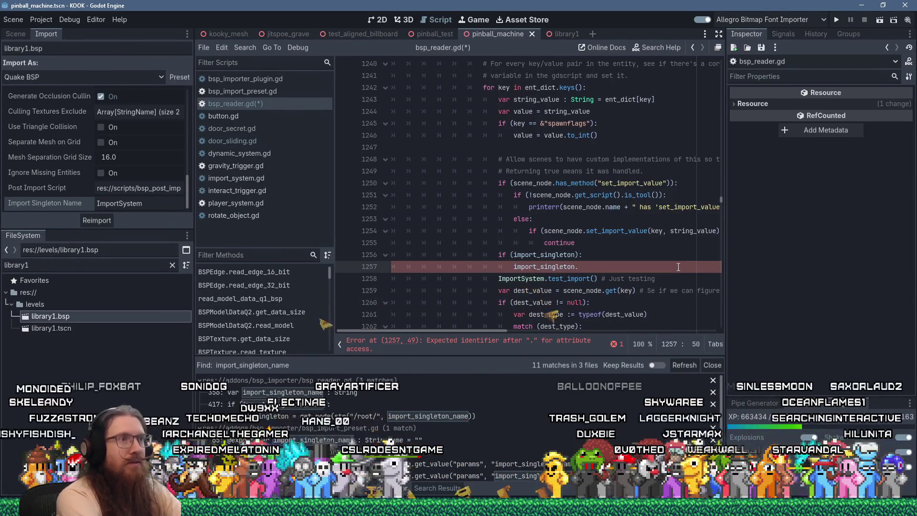
text(bs)
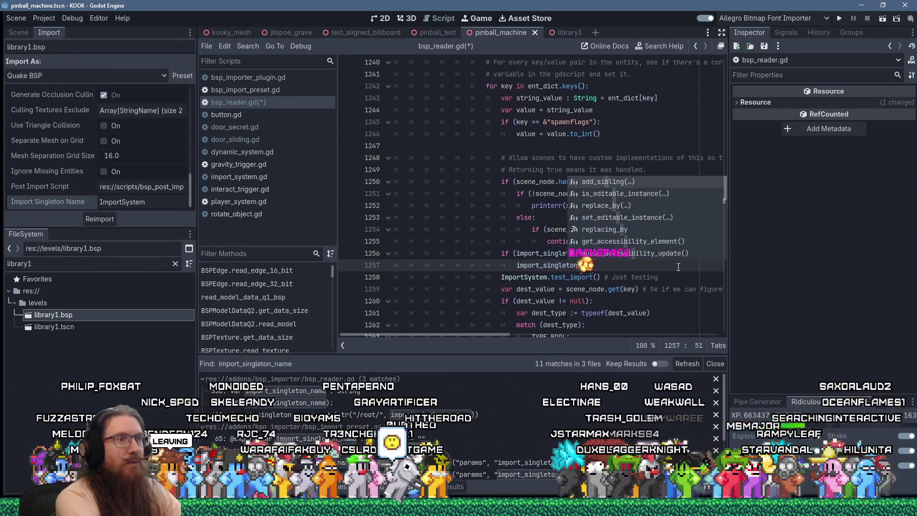
key(BackSpace)
key(BackSpace)
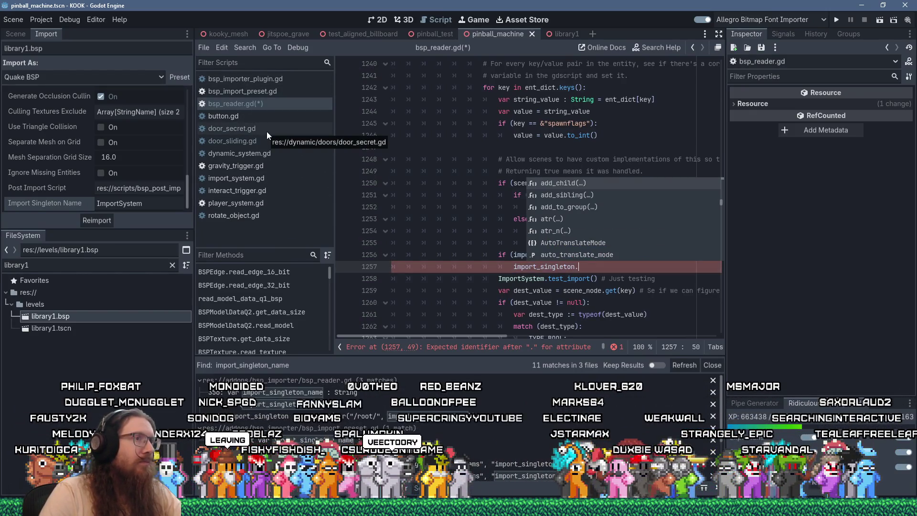
click(577, 255)
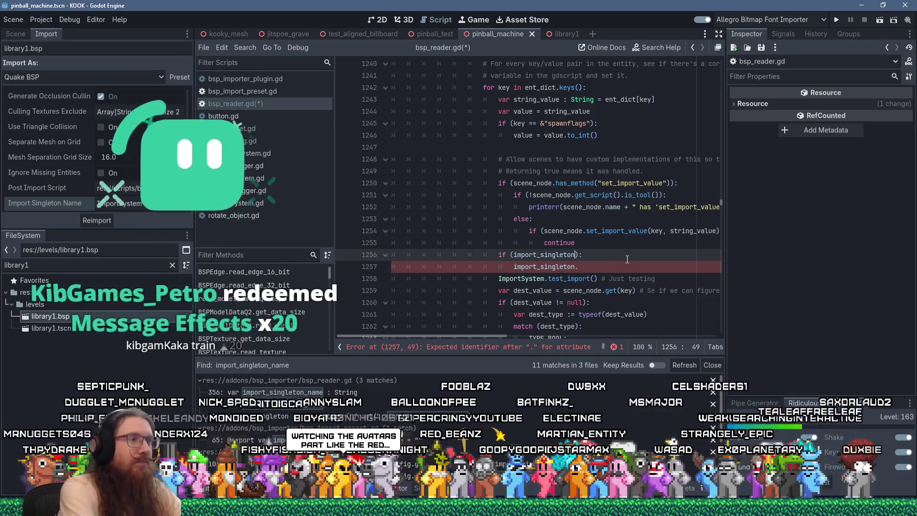
text(&& import)
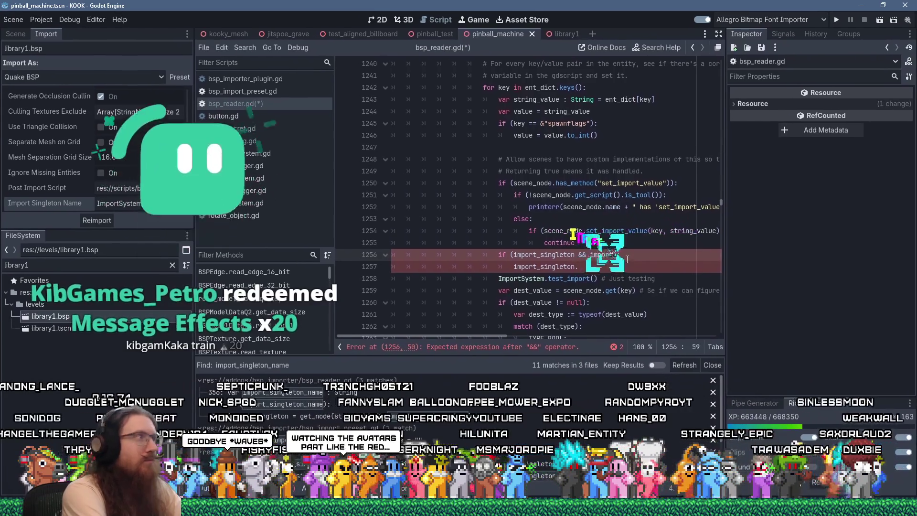
text(_sis):)
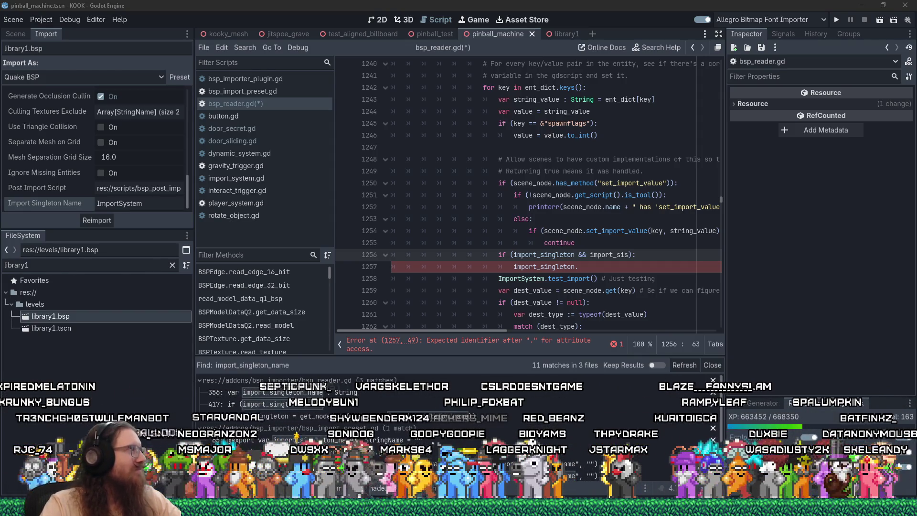
Complete the condition as if (import_singleton && import_singleton.has_method("bsp_import_set_entity_value")):
double_click(621, 255)
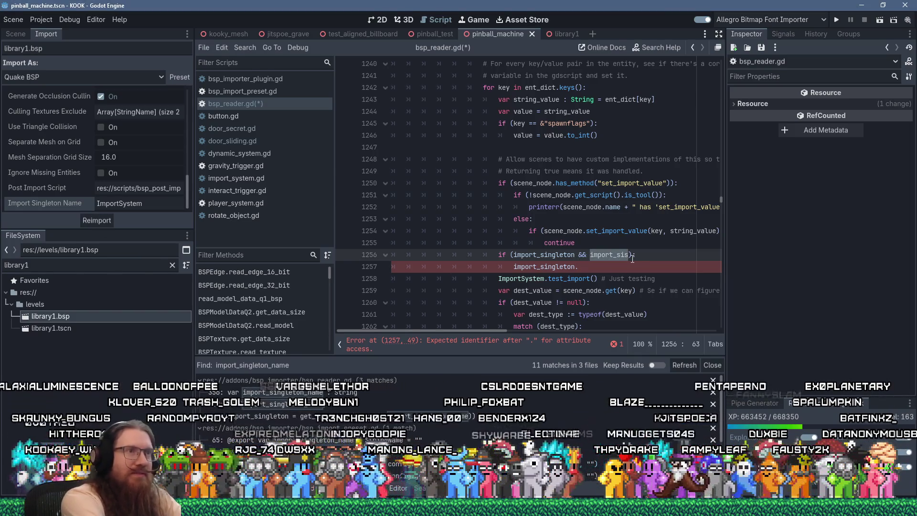
text(import_)
text(singleton.has)
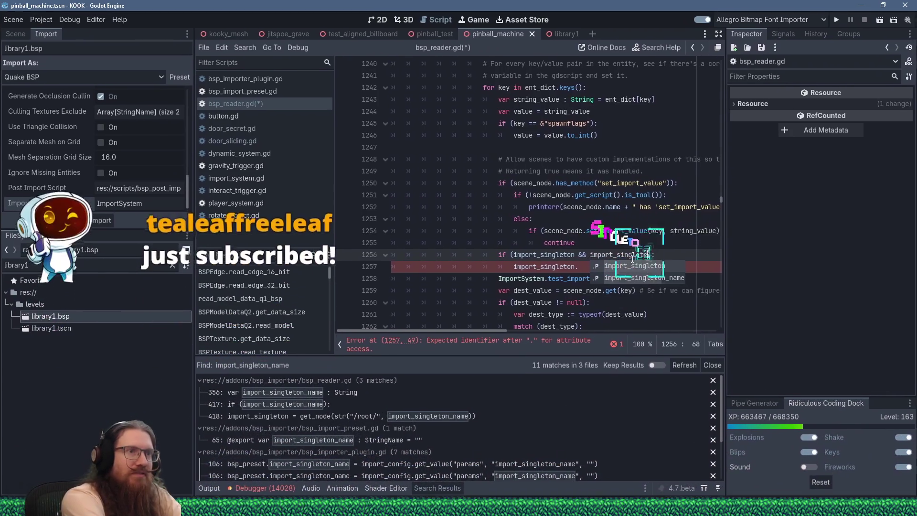
text(_method(")
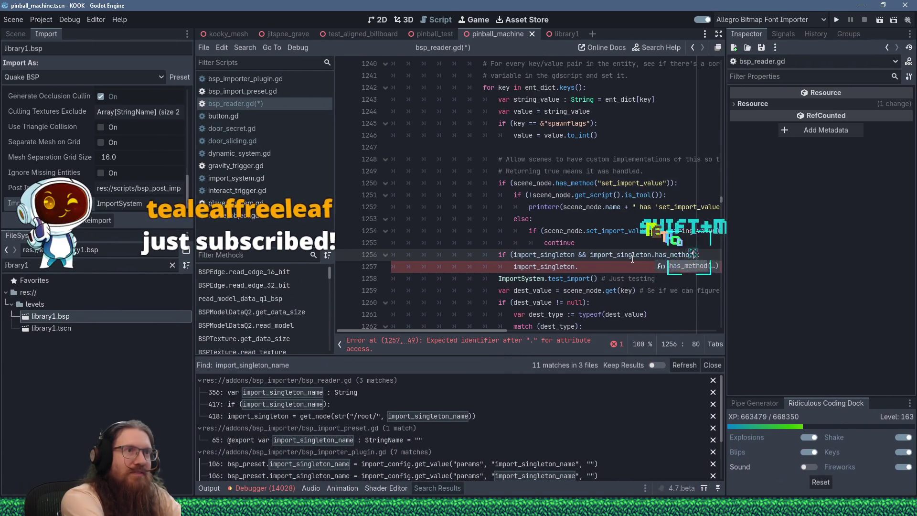
text(bsp)
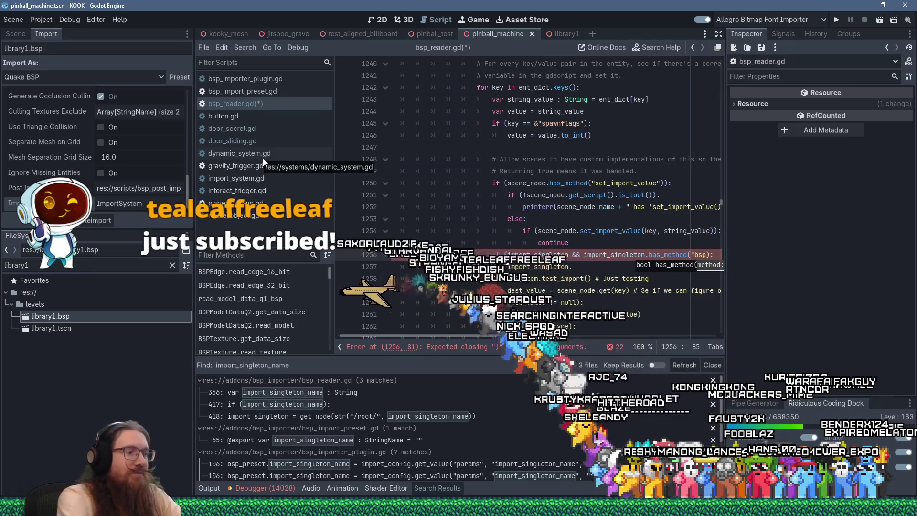
text(_import_set)
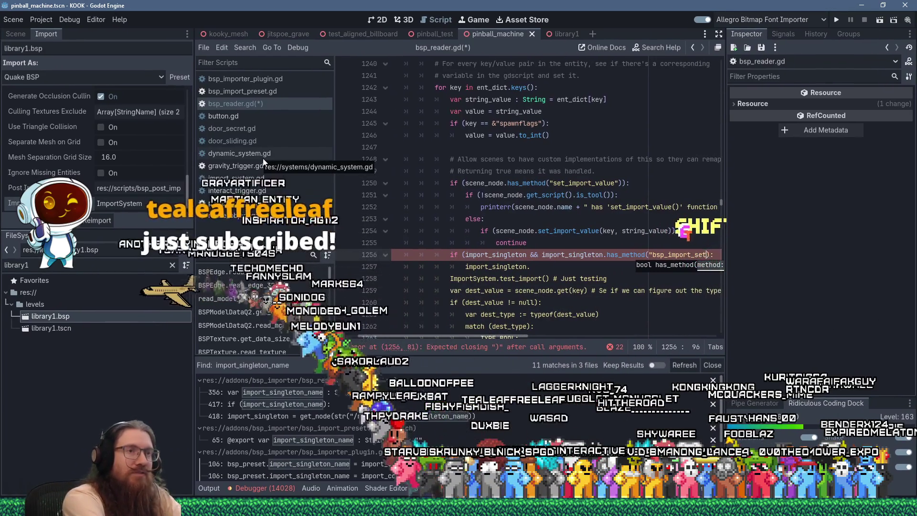
text(_entity_v)
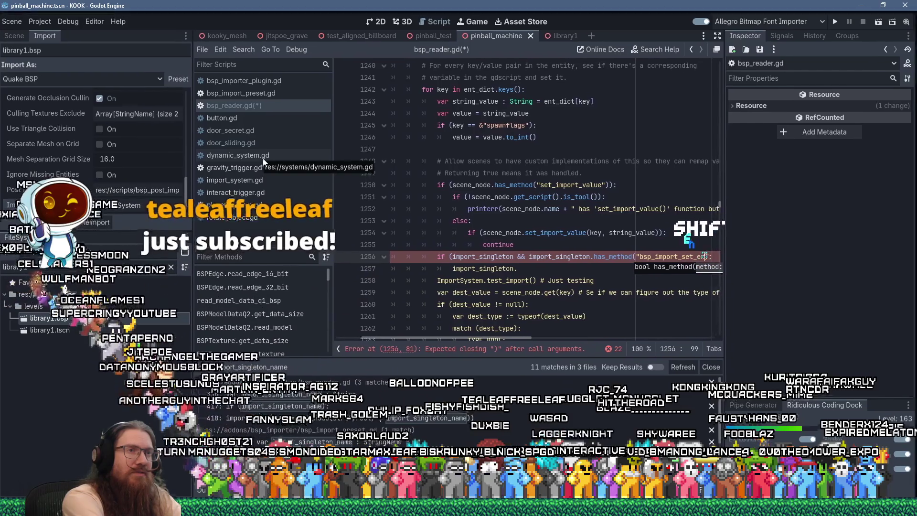
text(alue)
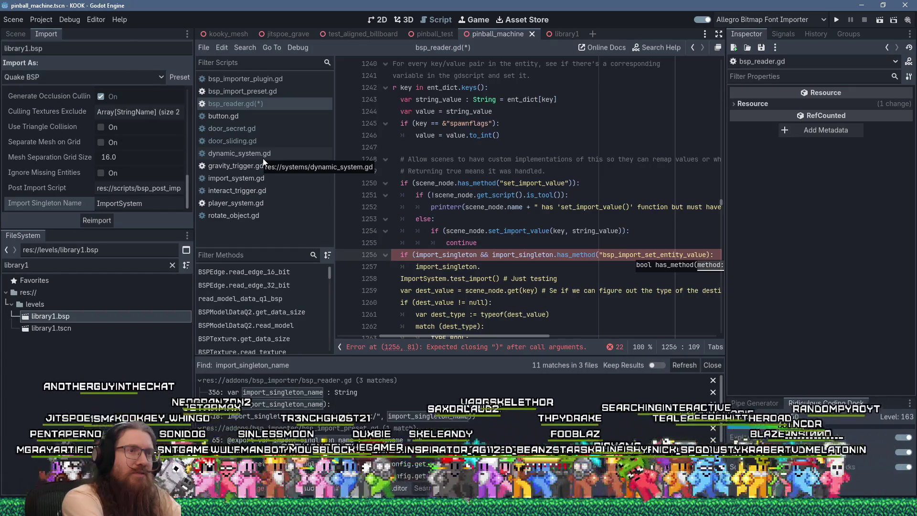
text(")
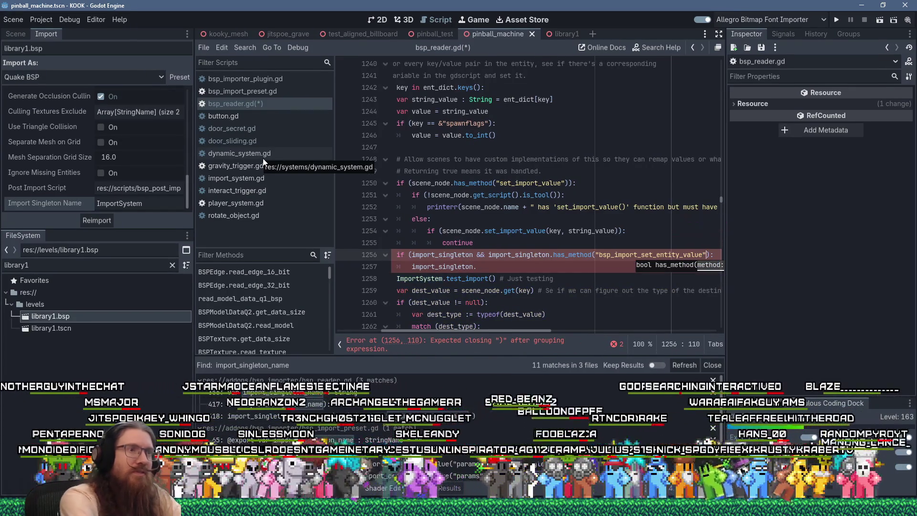
double_click(611, 254)
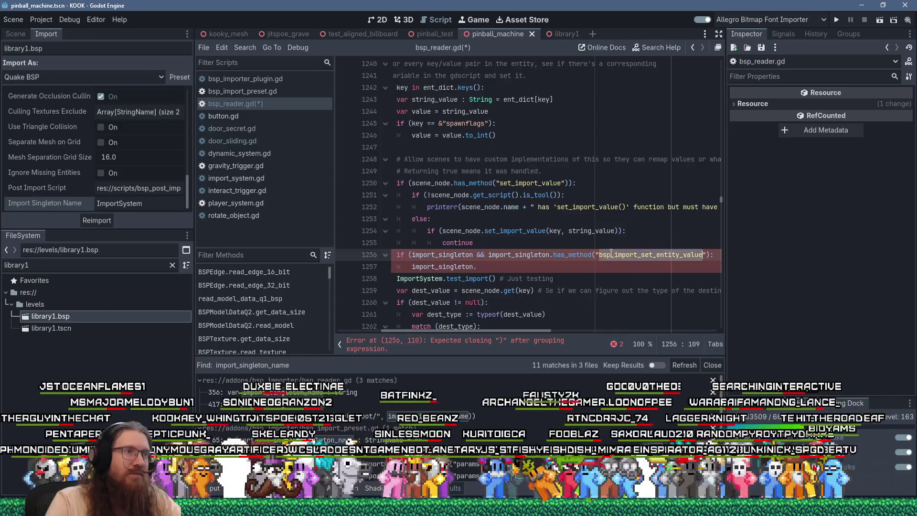
click(712, 254)
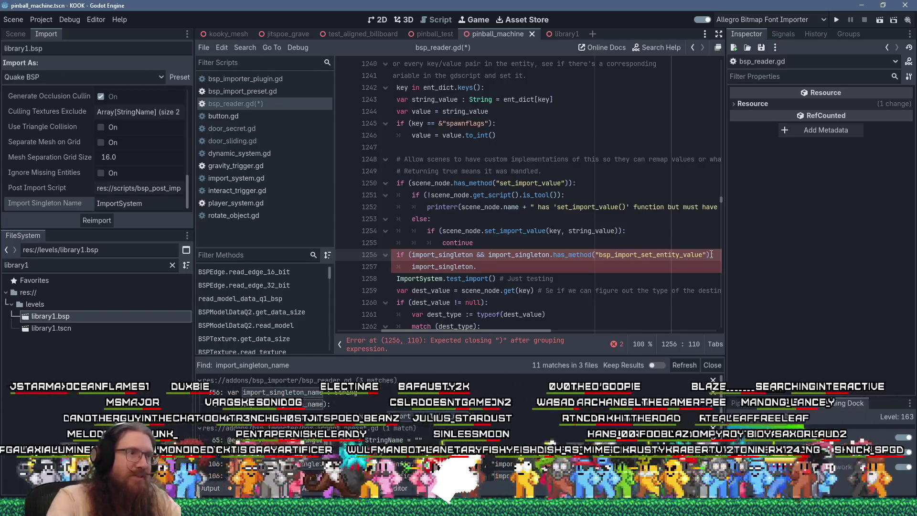
text():)
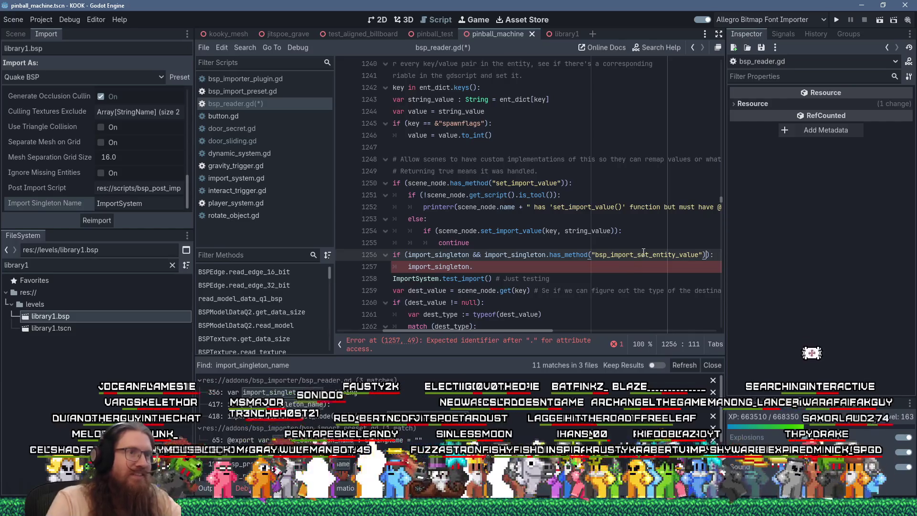
Set up a Find in Files search for bsp_import_set_entity_value
double_click(647, 255)
click(244, 48)
click(290, 121)
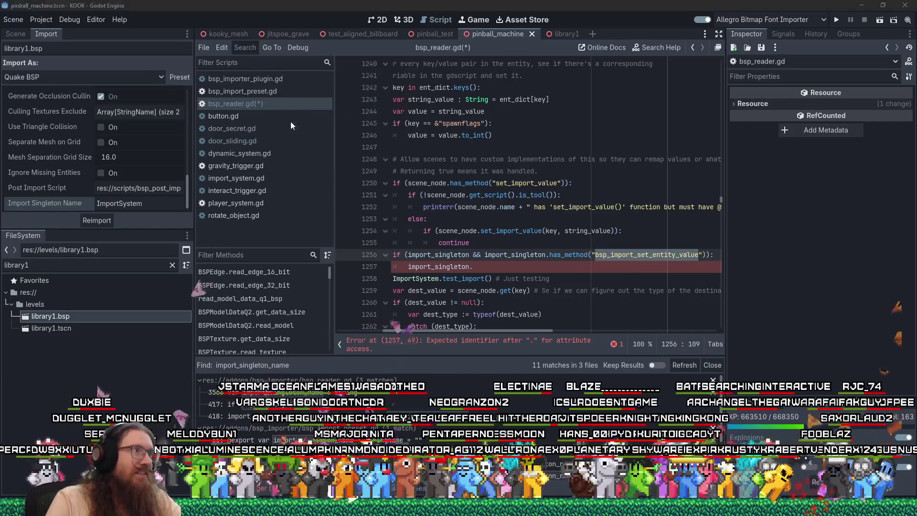
Run the project-wide search and copy the bsp_import_set_entity_value method name
click(456, 303)
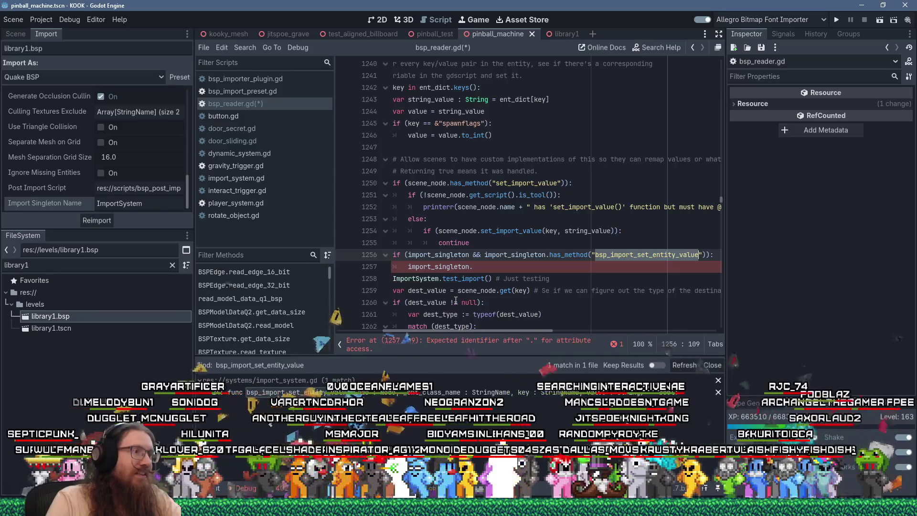
right_click(644, 256)
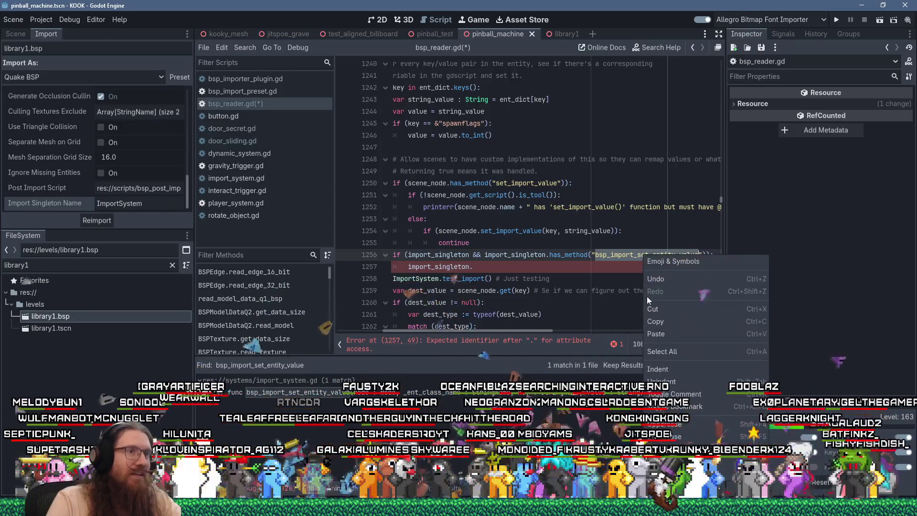
click(651, 322)
Write line 1257 as import_singleton.bsp_import_set_entity_value(scene_node, classname, key, string_value)
click(544, 268)
key(shift+Insert)
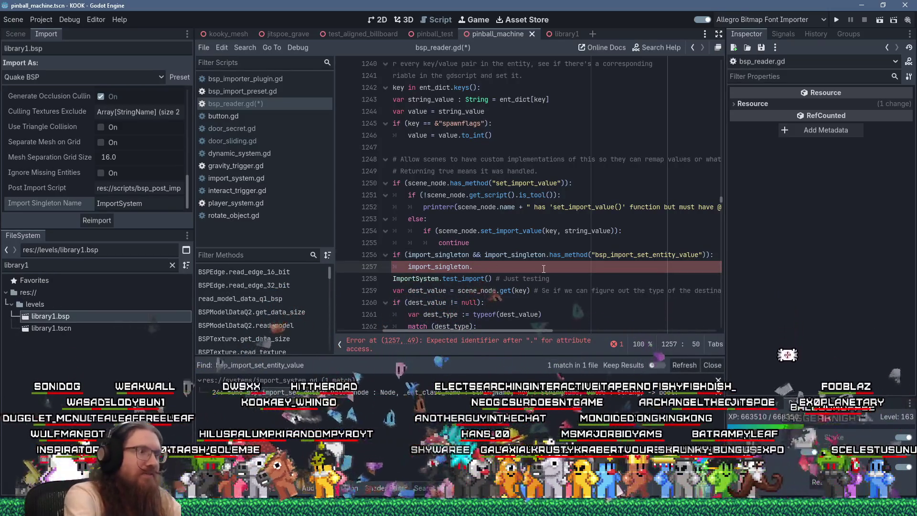
text(()
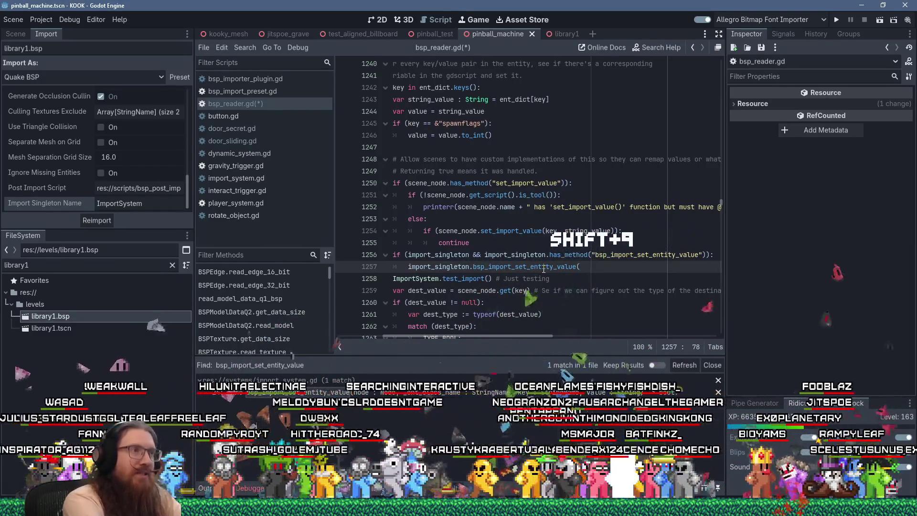
text(scene_node,)
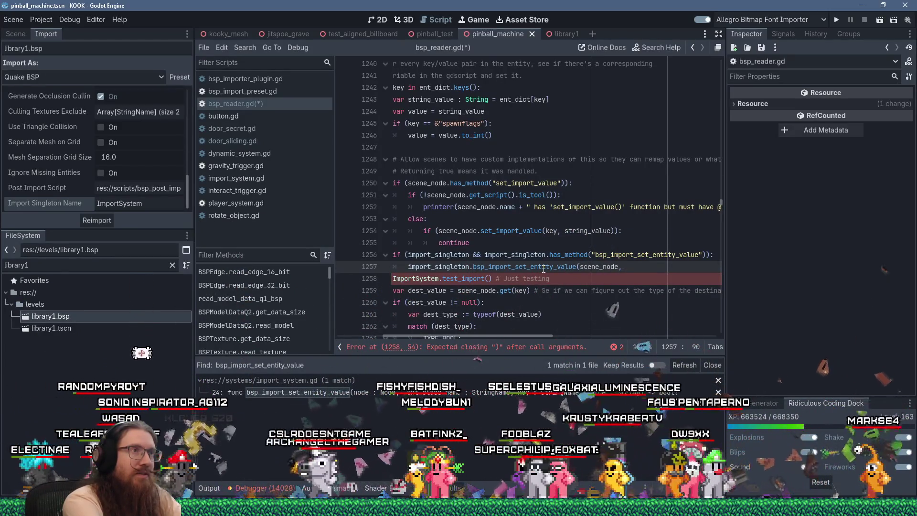
text( class)
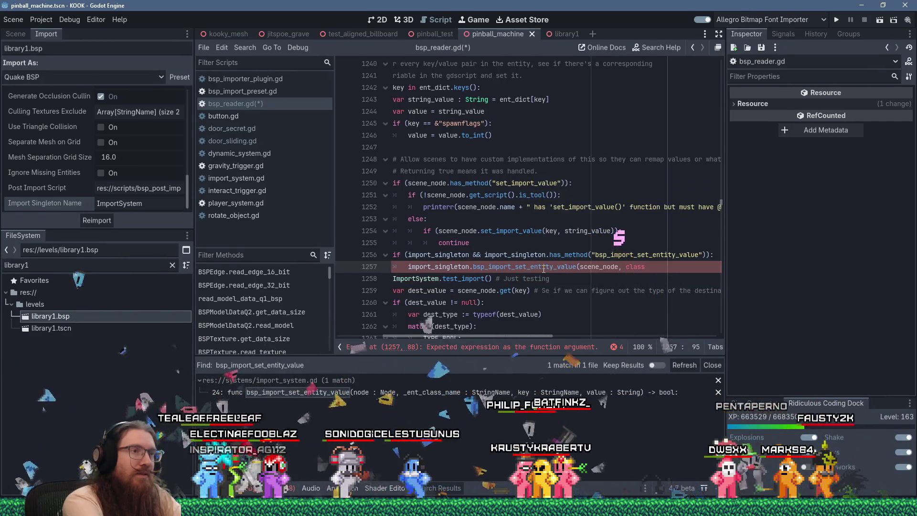
key(Return)
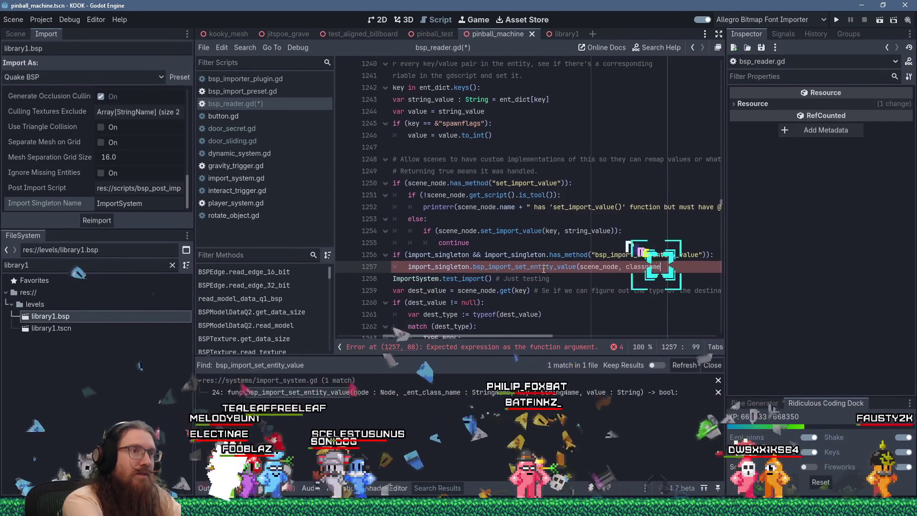
text(, )
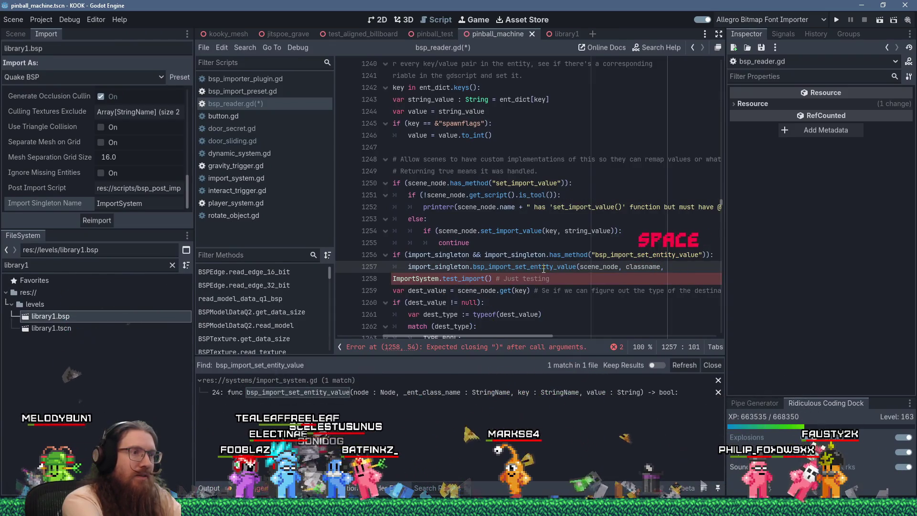
text(key, av)
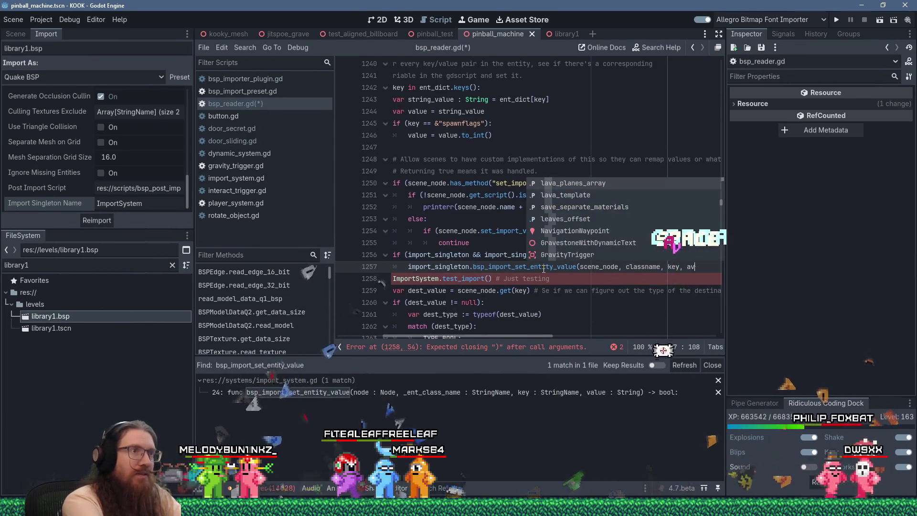
text(alue)
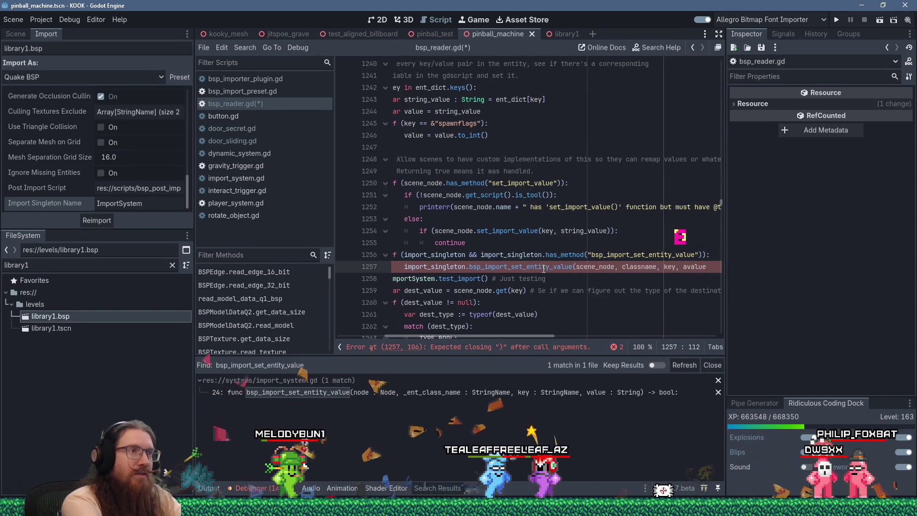
double_click(690, 265)
text(stri)
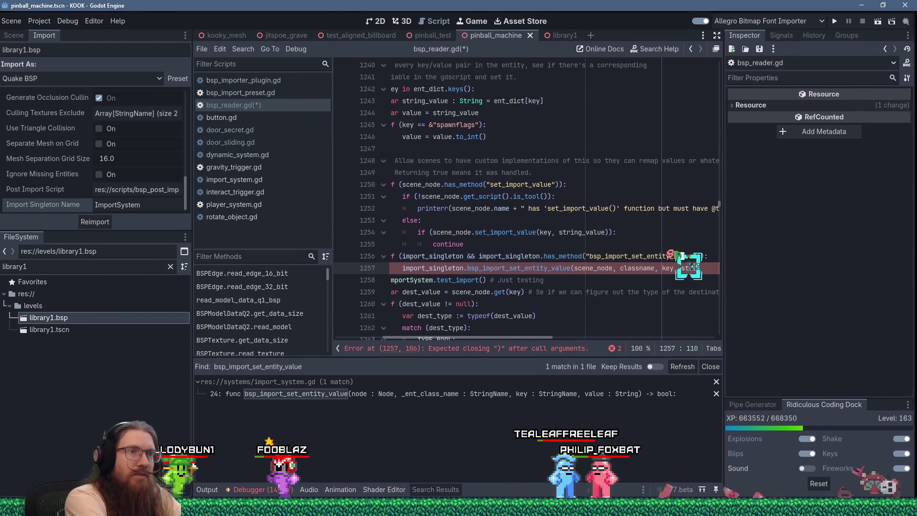
text(ng_vaul)
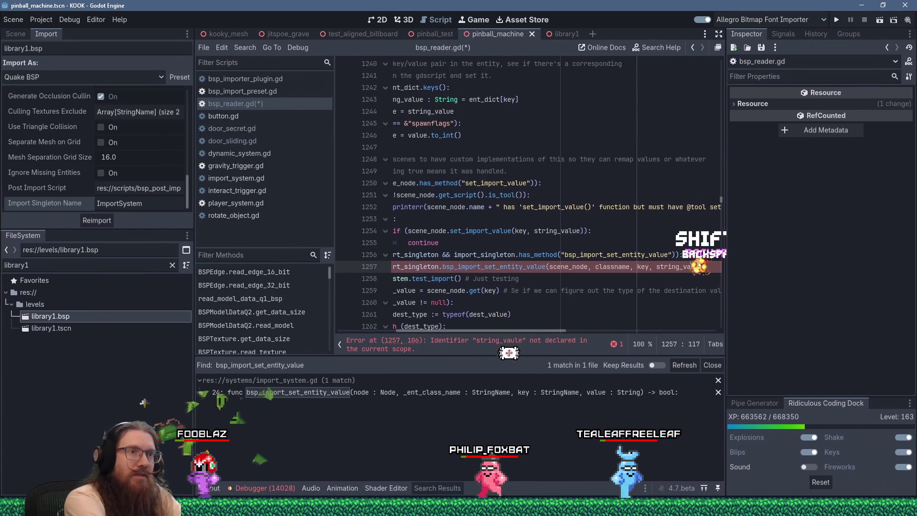
text(e))
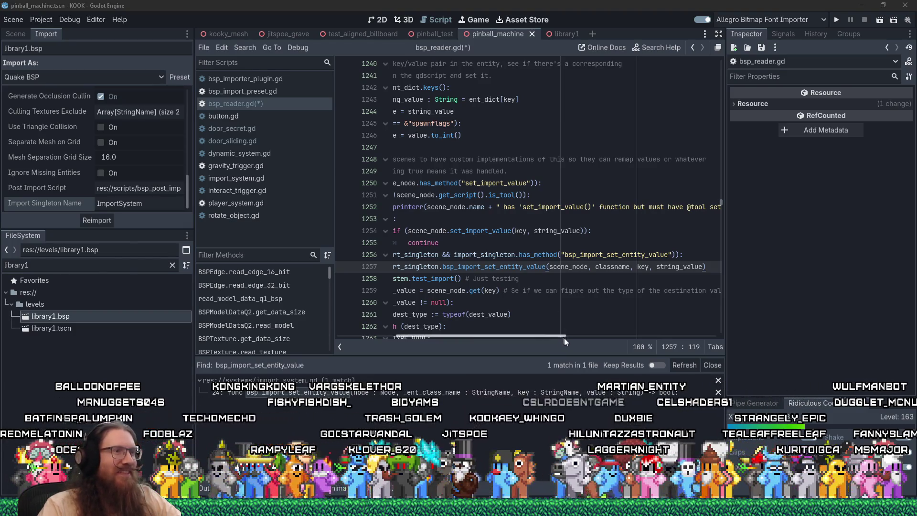
Review scene_node around line 1251 and where classname is declared
key(Down)
scroll(550, 269, down, 6)
scroll(550, 268, up, 8)
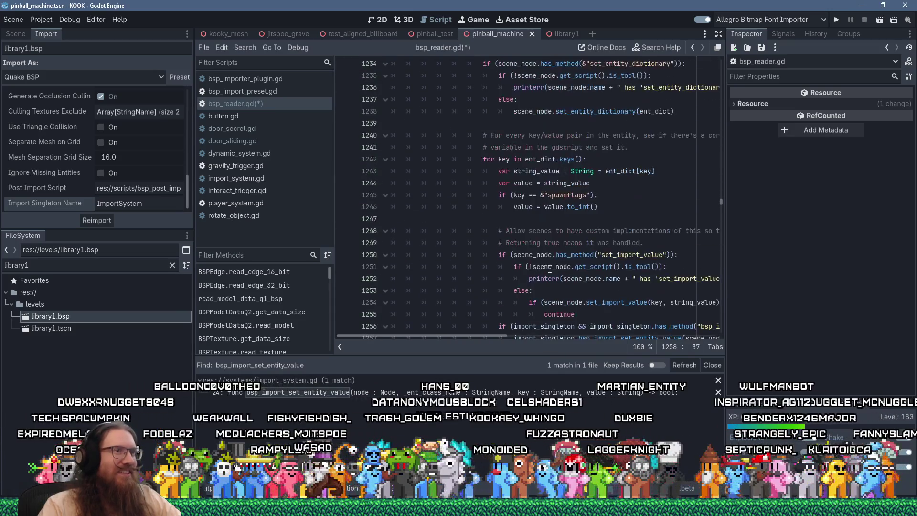
click(550, 269)
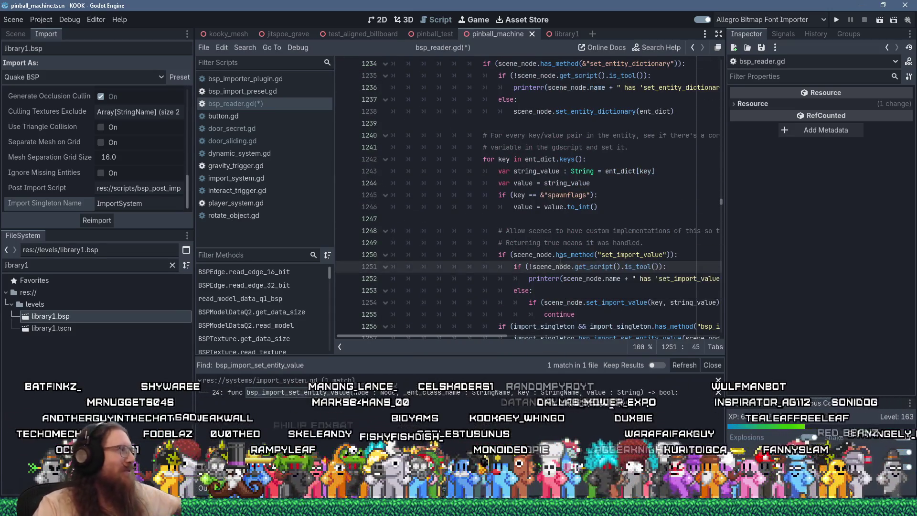
mouse_move(561, 262)
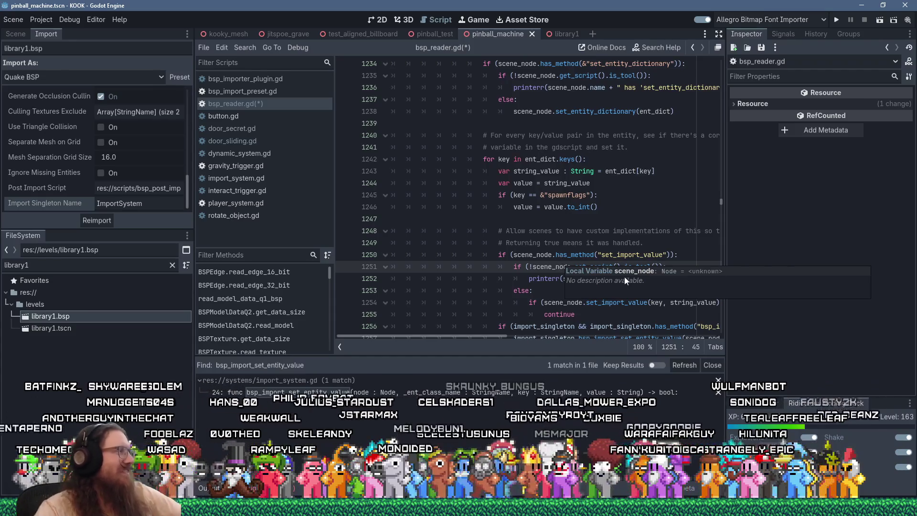
scroll(579, 254, down, 5)
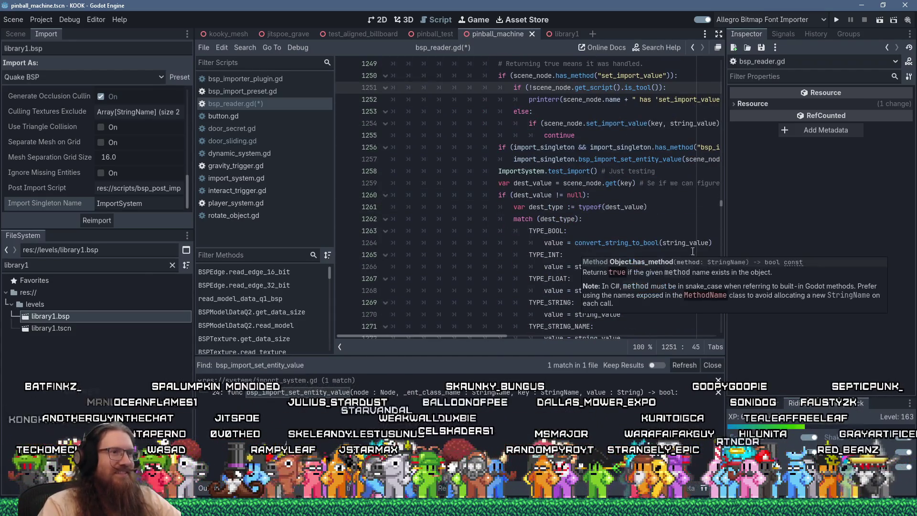
scroll(578, 258, up, 3)
mouse_move(463, 336)
mouse_down()
mouse_move(509, 338)
mouse_move(482, 335)
mouse_move(529, 327)
mouse_move(459, 334)
mouse_up()
scroll(501, 289, up, 1)
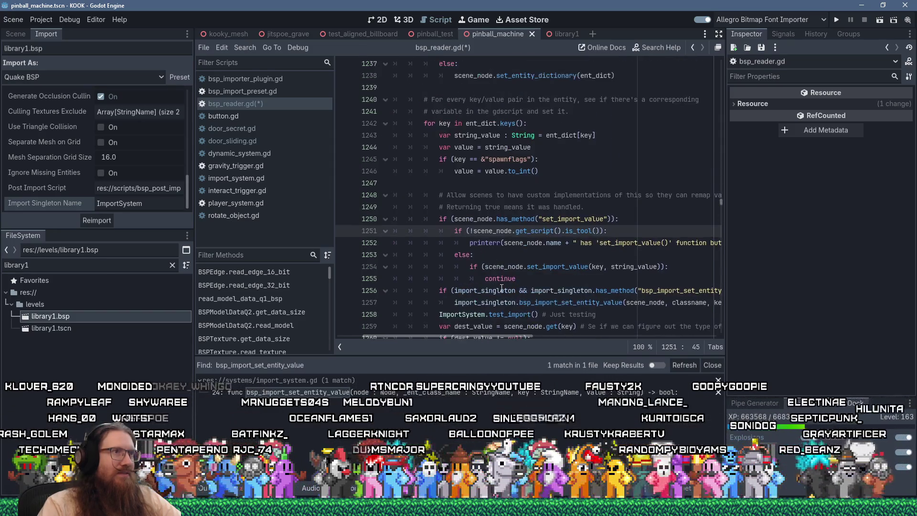
scroll(502, 288, down, 2)
ctrl+click(676, 231)
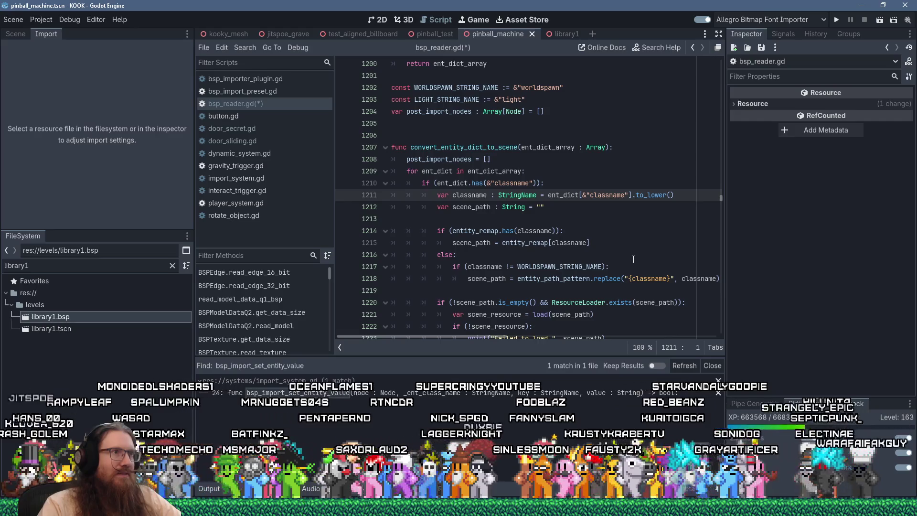
scroll(580, 258, down, 4)
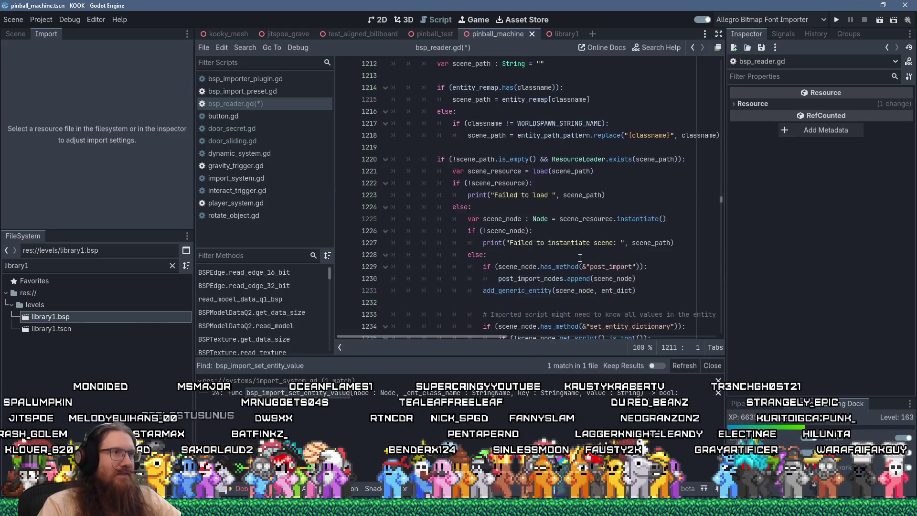
scroll(579, 258, down, 9)
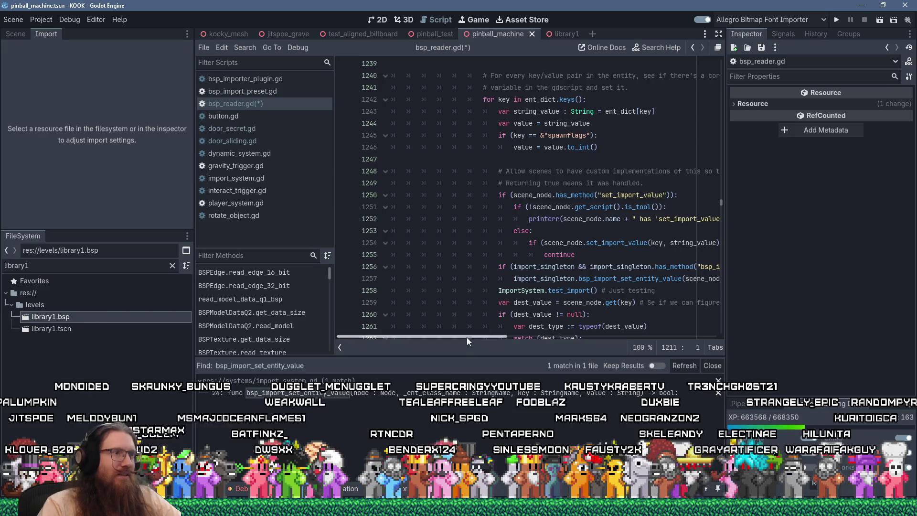
Save bsp_reader.gd with the import_singleton check on line 1256
click(602, 266)
key(ctrl+s)
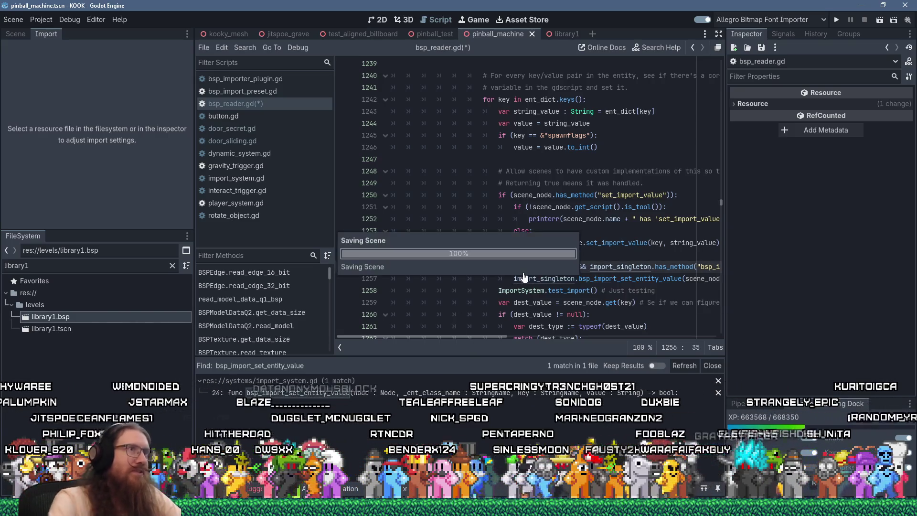
click(576, 207)
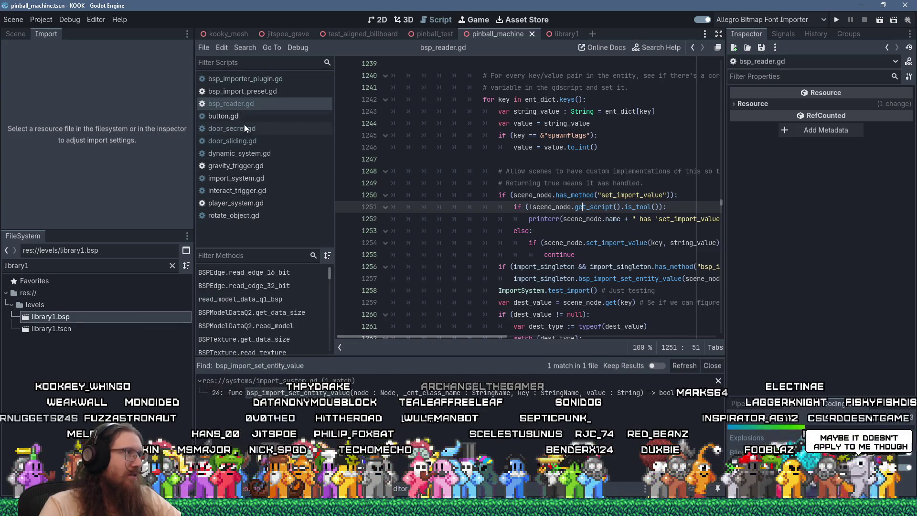
In import_system.gd, start a print call under the set_import_value_door_sliding header
click(253, 180)
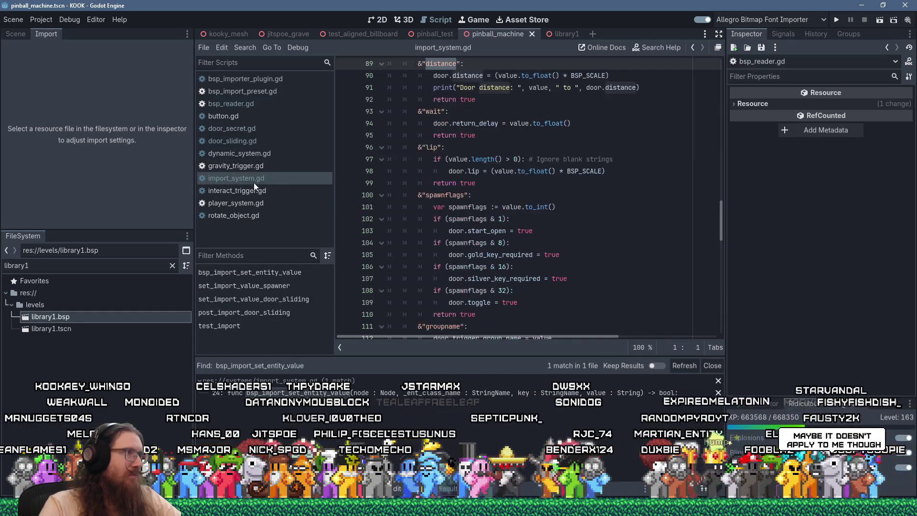
scroll(522, 233, up, 4)
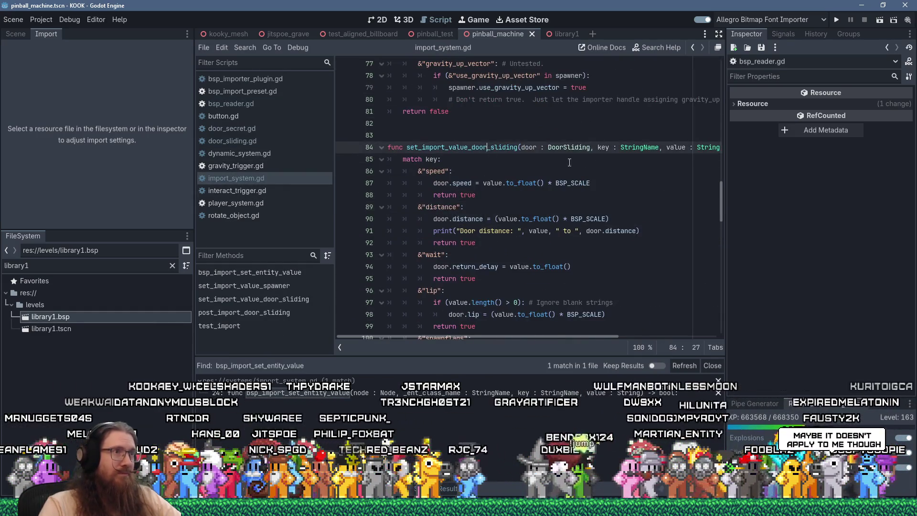
click(488, 147)
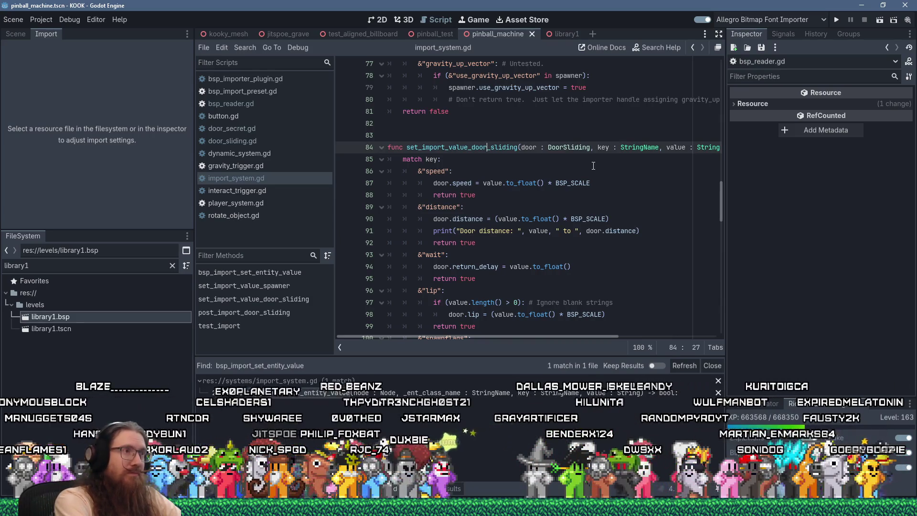
key(End)
key(Return)
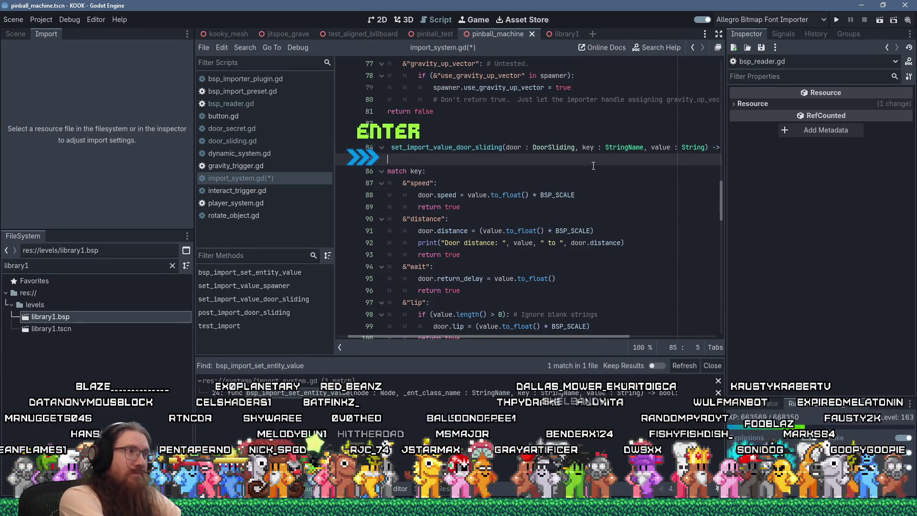
text(print("se)
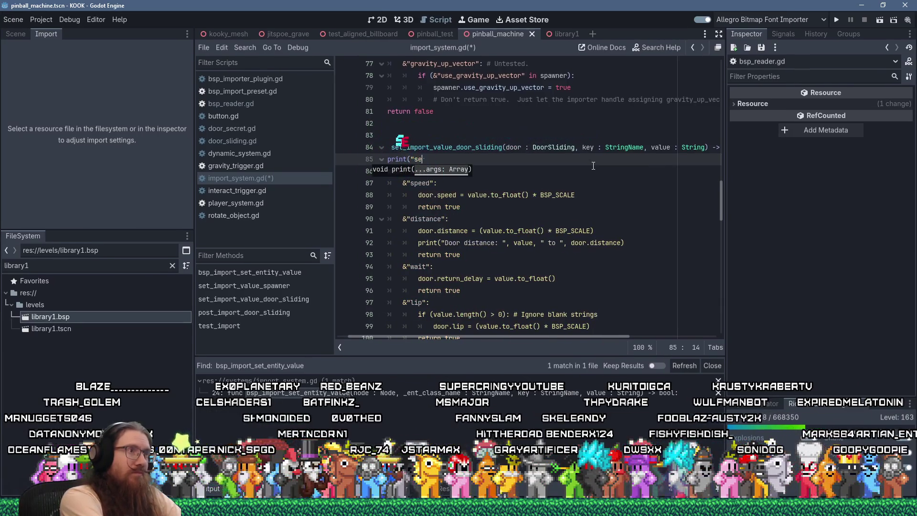
Finish it as print("set_import_value_door_sliding ", key, " ", value) and save the script
right_click(474, 152)
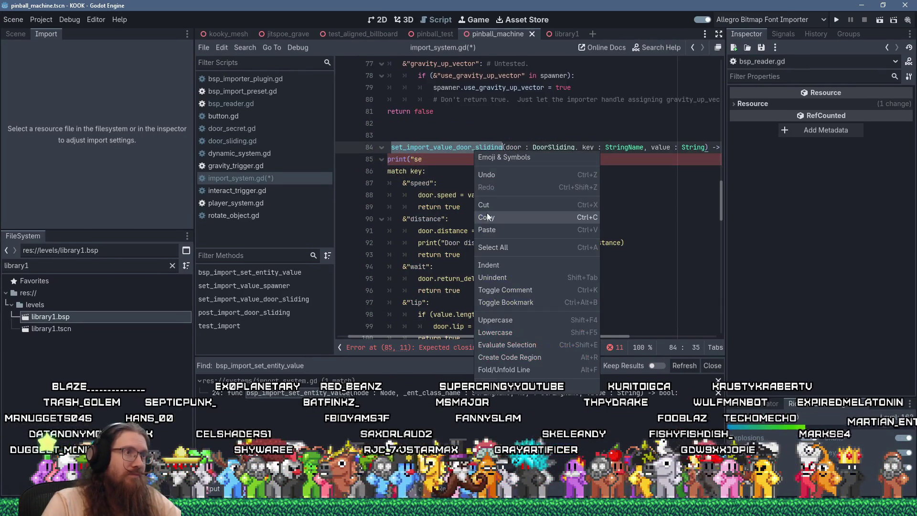
key(Escape)
click(457, 163)
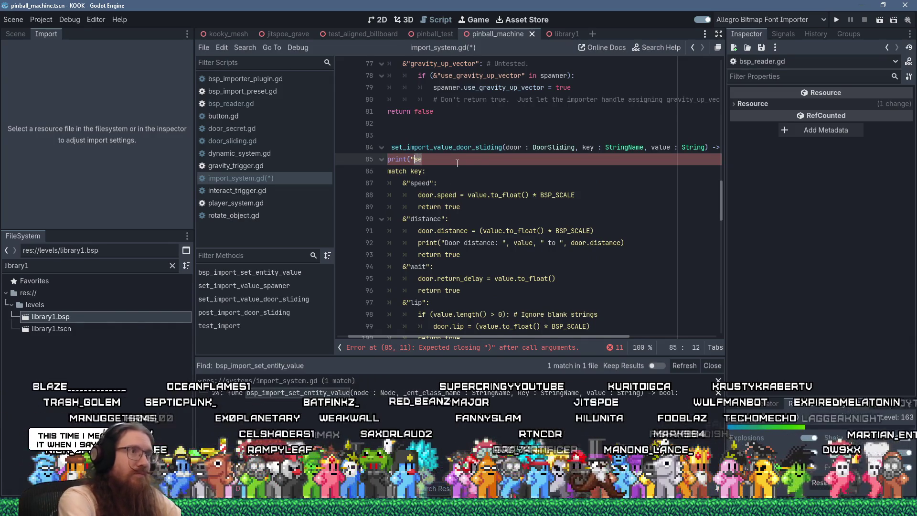
key(BackSpace)
key(BackSpace)
text(set_import_value_door_sliding)
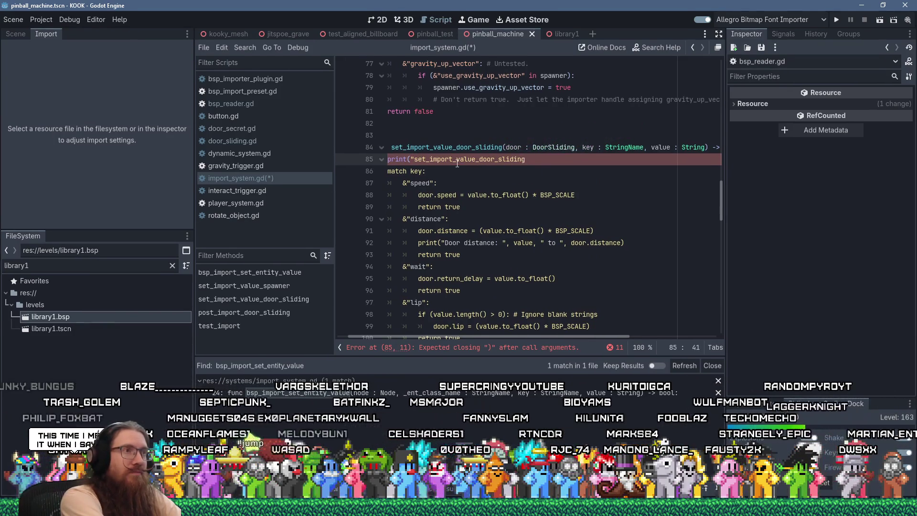
text(", )
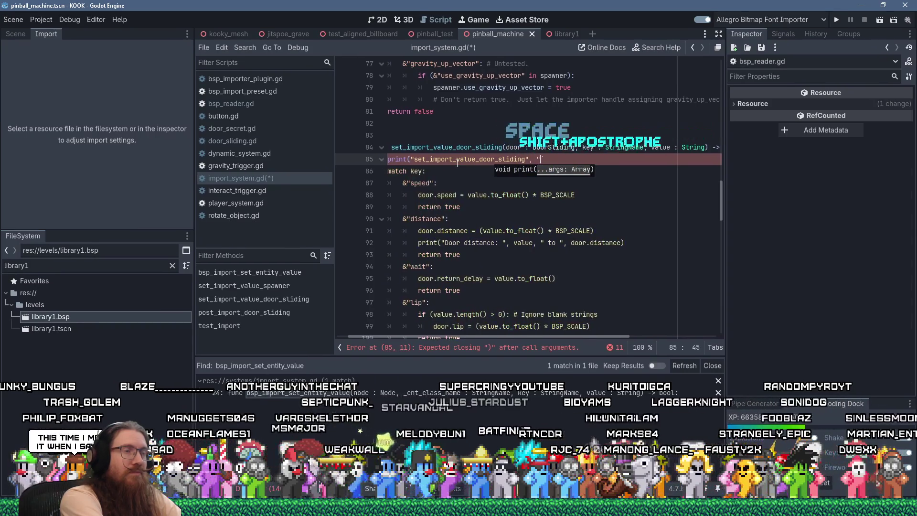
text(" )
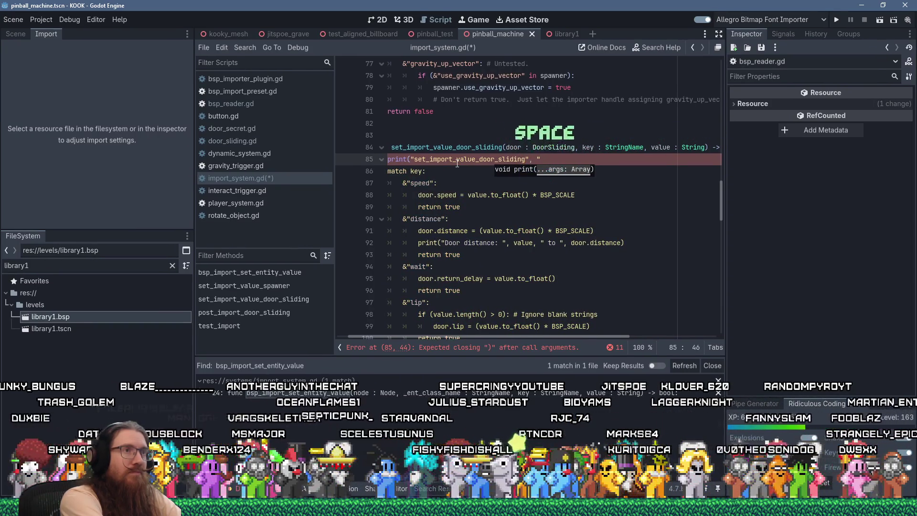
text(")
key(BackSpace)
key(BackSpace)
key(BackSpace)
key(BackSpace)
key(BackSpace)
text(", )
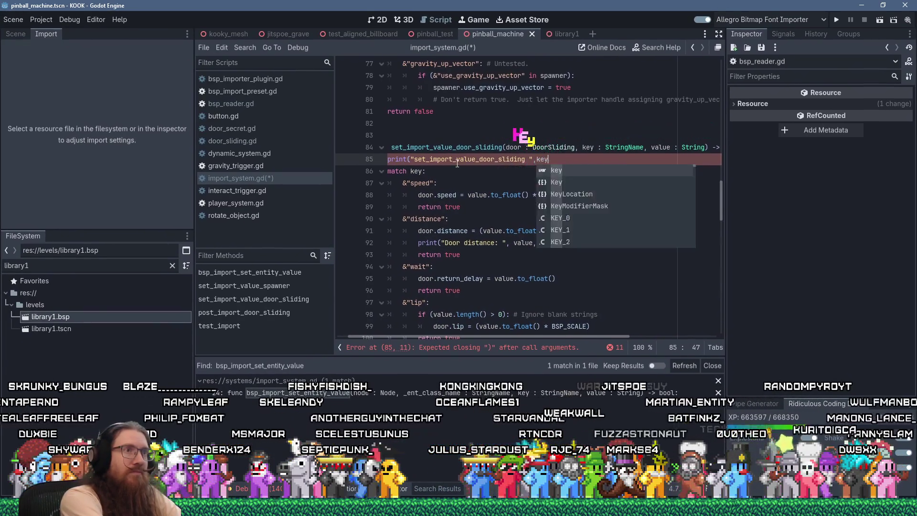
text(y, " ", value))
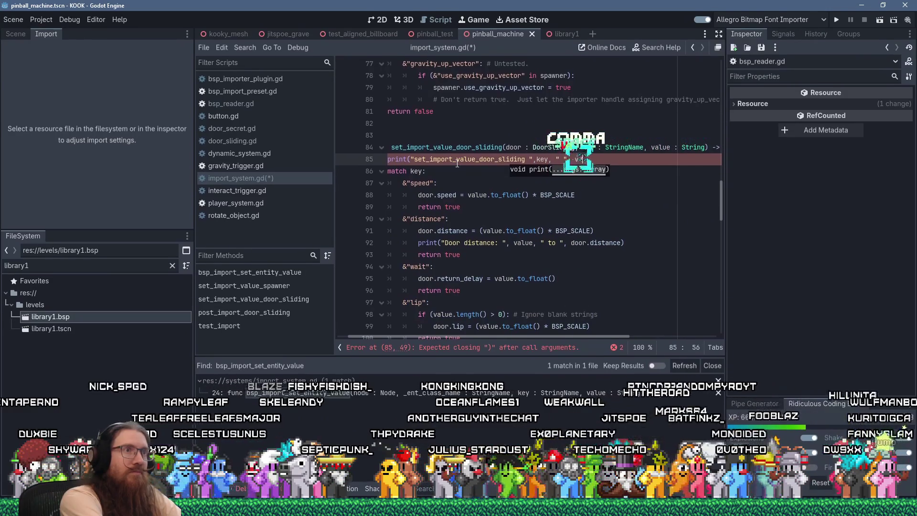
key(ctrl+s)
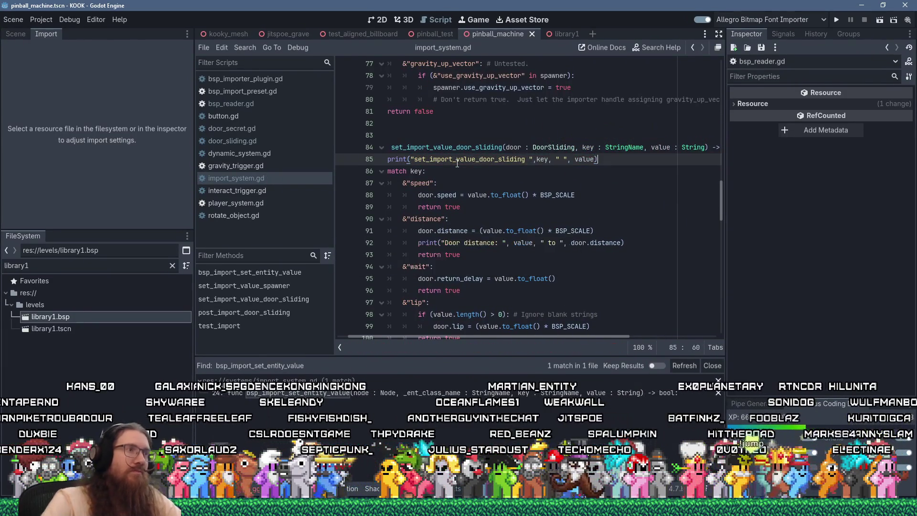
Reimport library1.bsp, then filter FileSystem for london3 and reimport london3.bsp
click(91, 317)
click(102, 219)
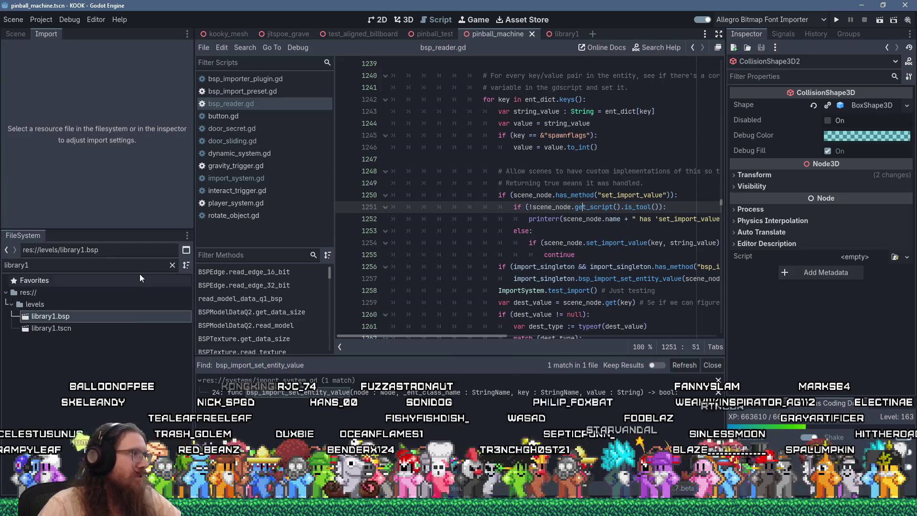
double_click(17, 265)
text(london3)
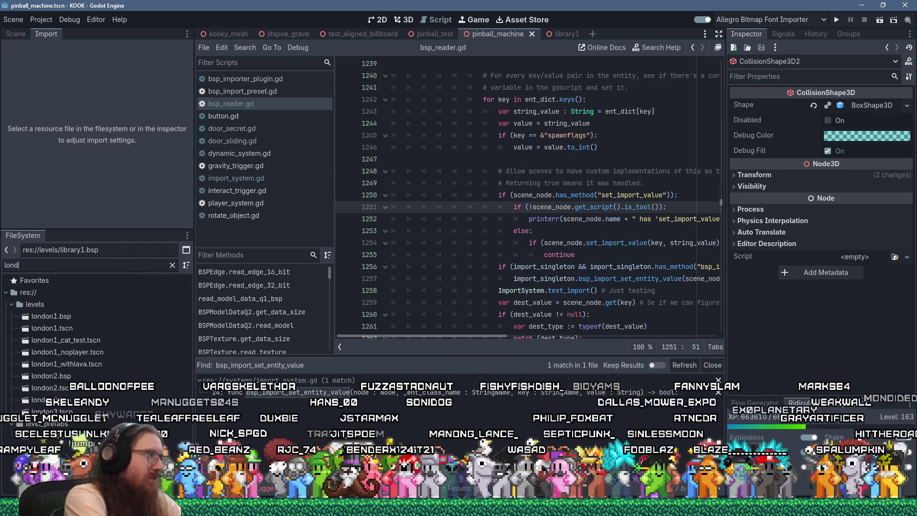
click(82, 319)
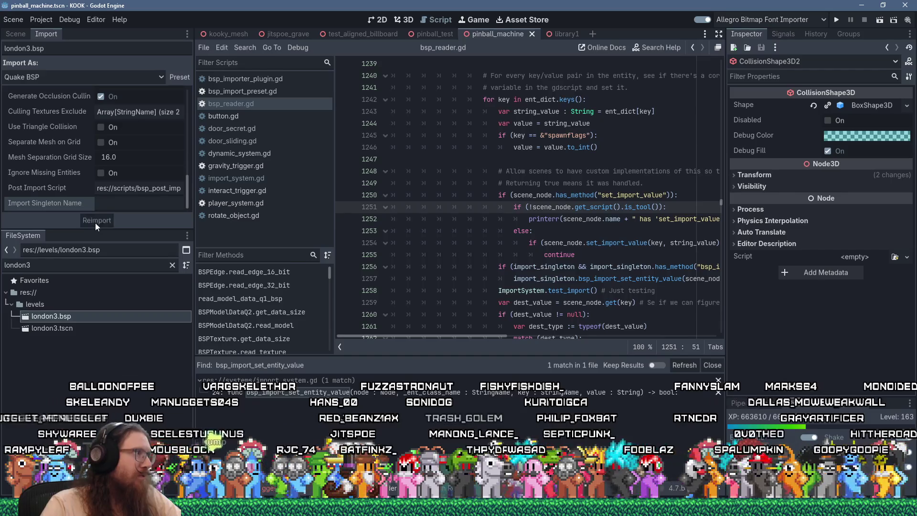
click(96, 222)
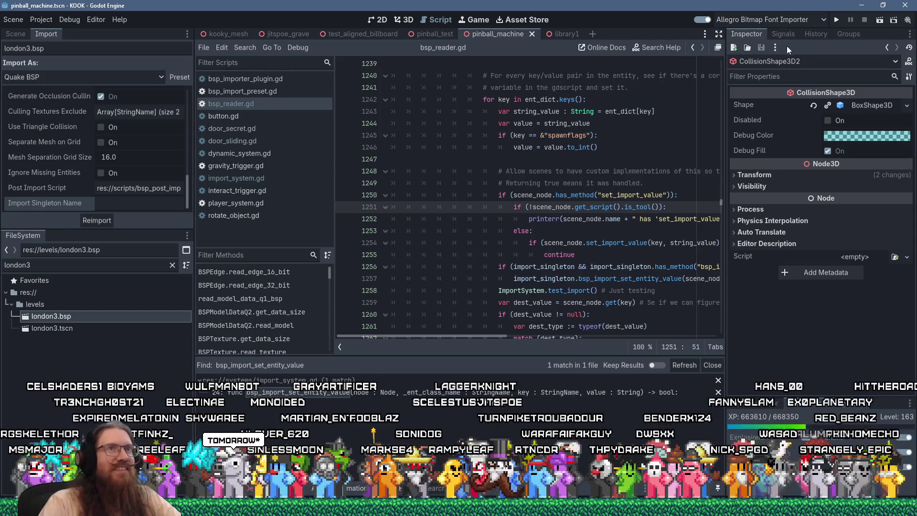
click(834, 18)
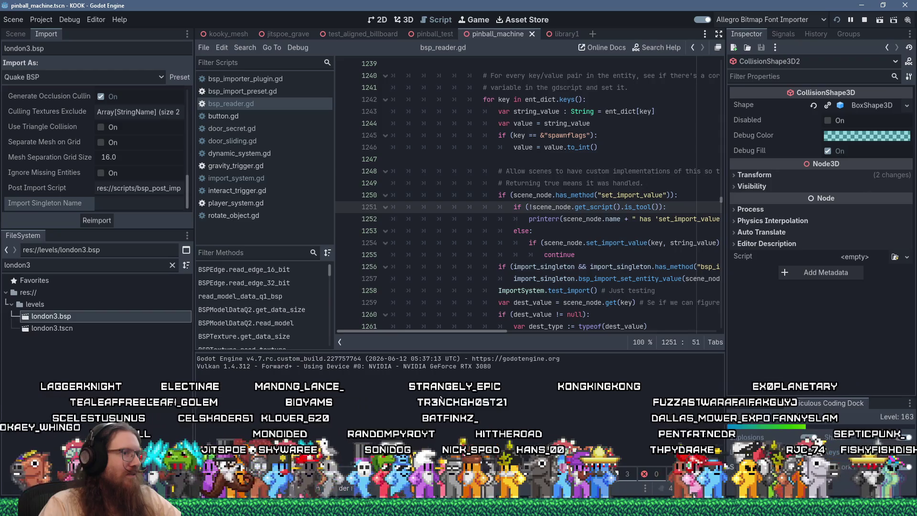
Launch the KOOK debug game and maximize its window to full screen
key(F5)
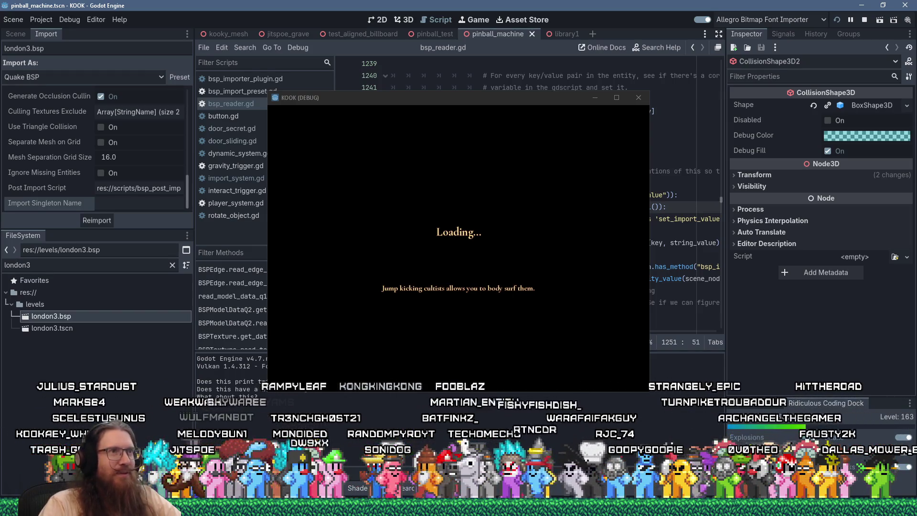
click(648, 109)
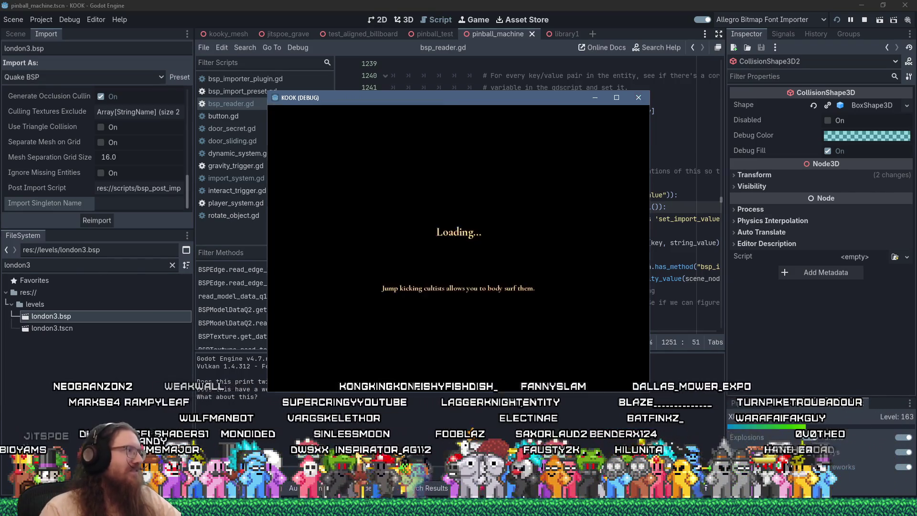
click(617, 97)
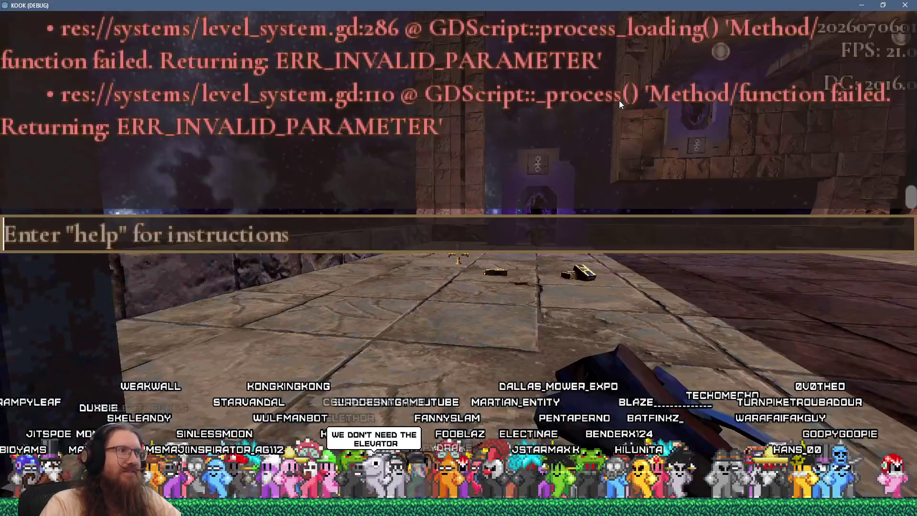
Load the london map with the console command 'map london' and advance, firing at enemies
text(map london3)
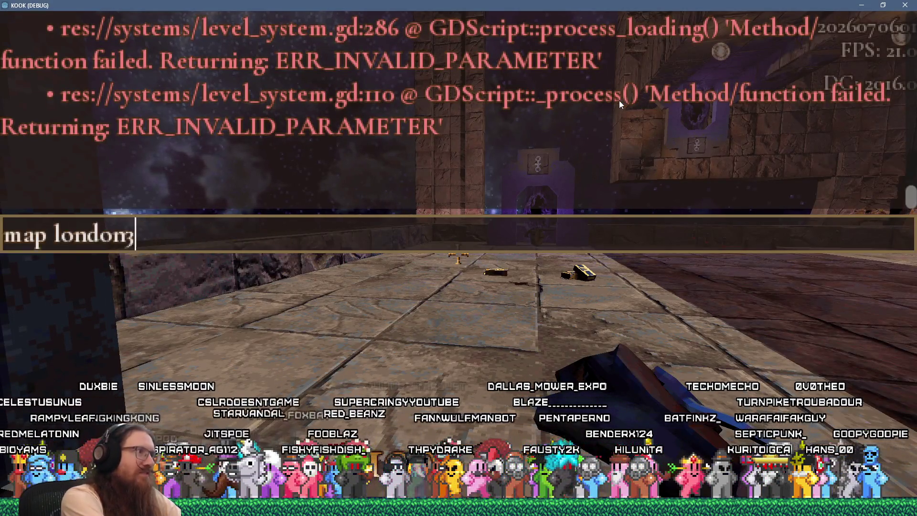
key(Return)
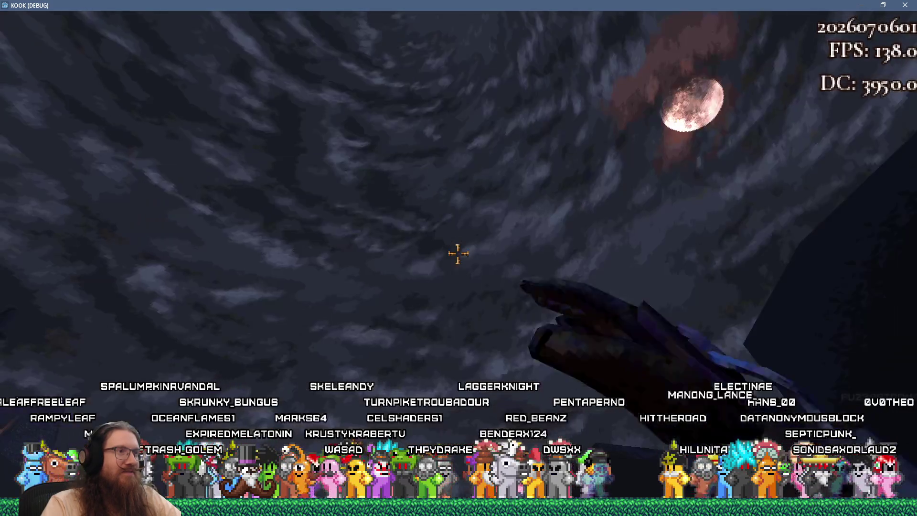
key(w)
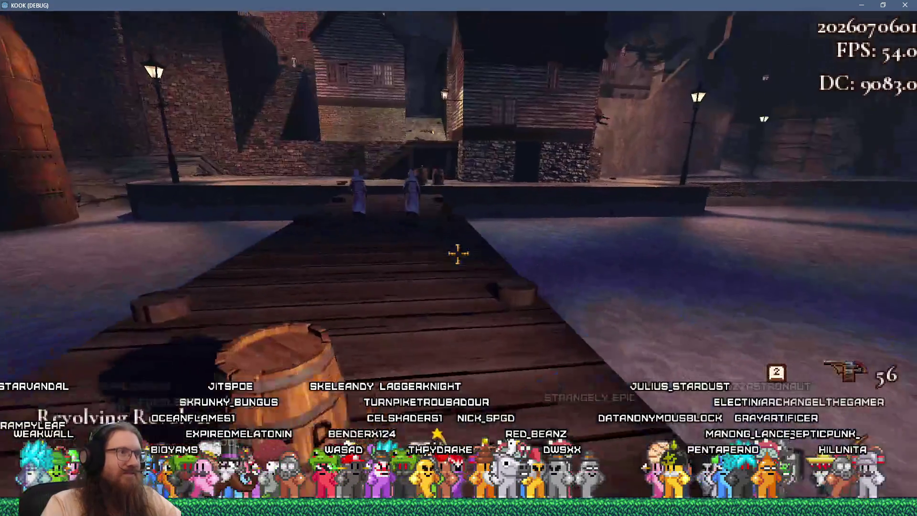
click(457, 253)
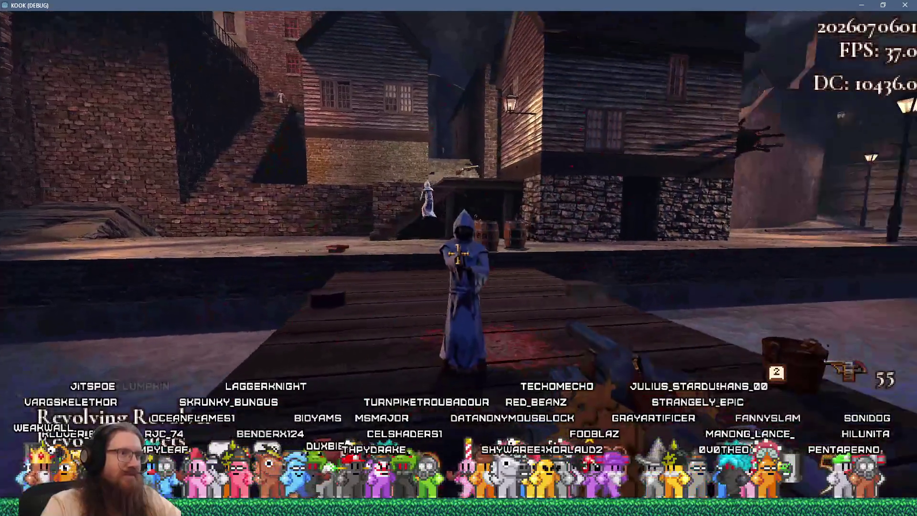
click(457, 253)
click(458, 253)
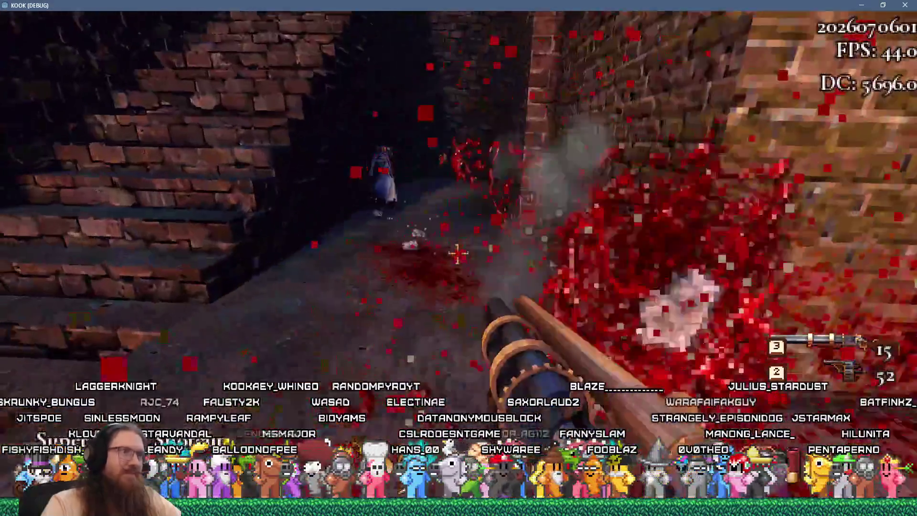
click(457, 253)
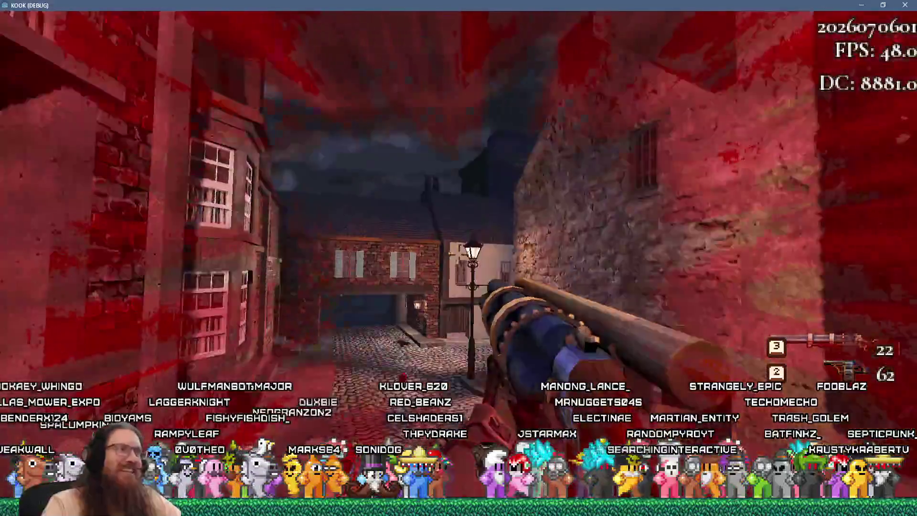
Switch to weapon 2, shoot an enemy in the courtyard, then stop the running game
mouse_move(457, 255)
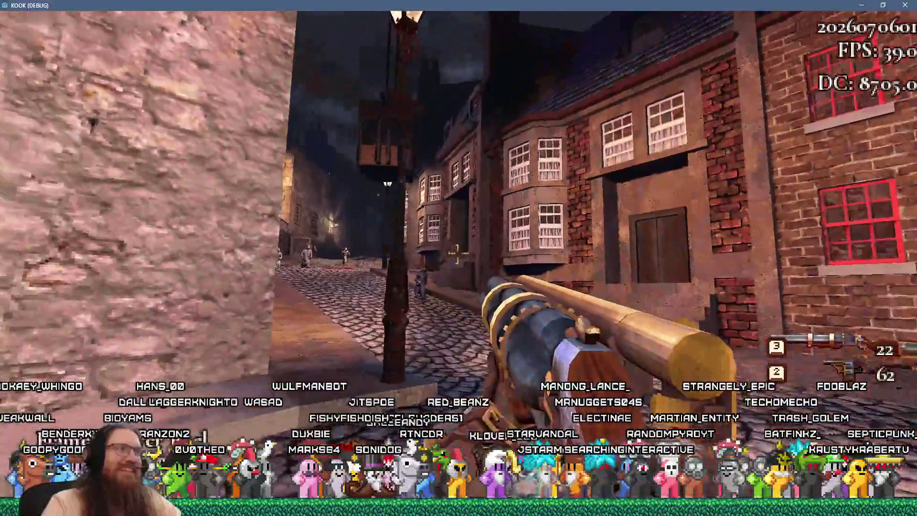
key(2)
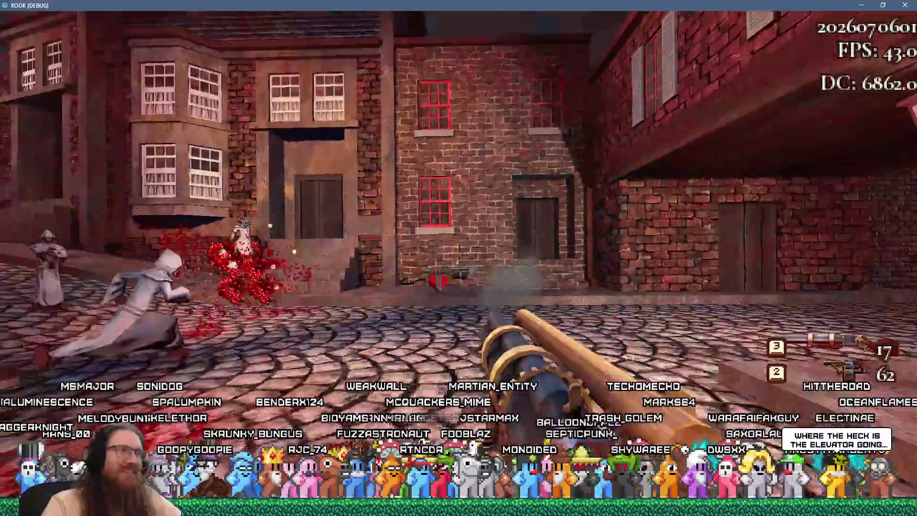
key(w)
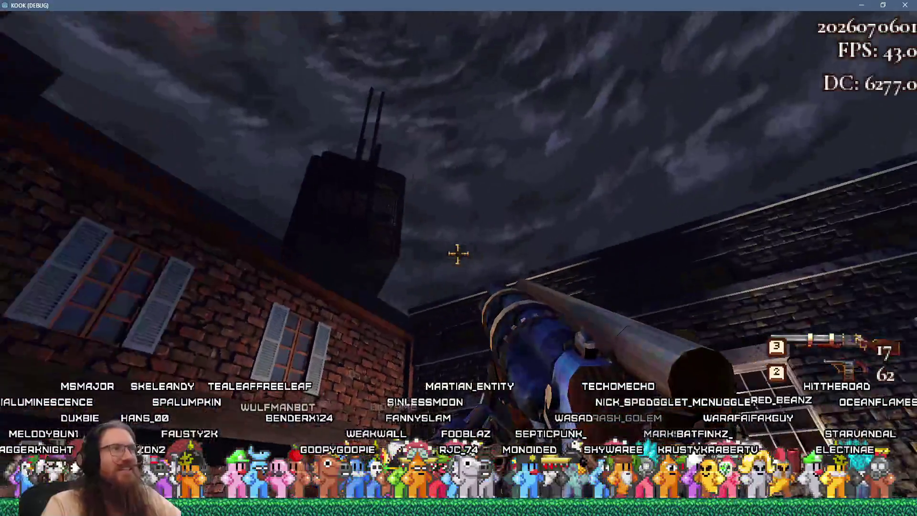
click(458, 253)
key(w)
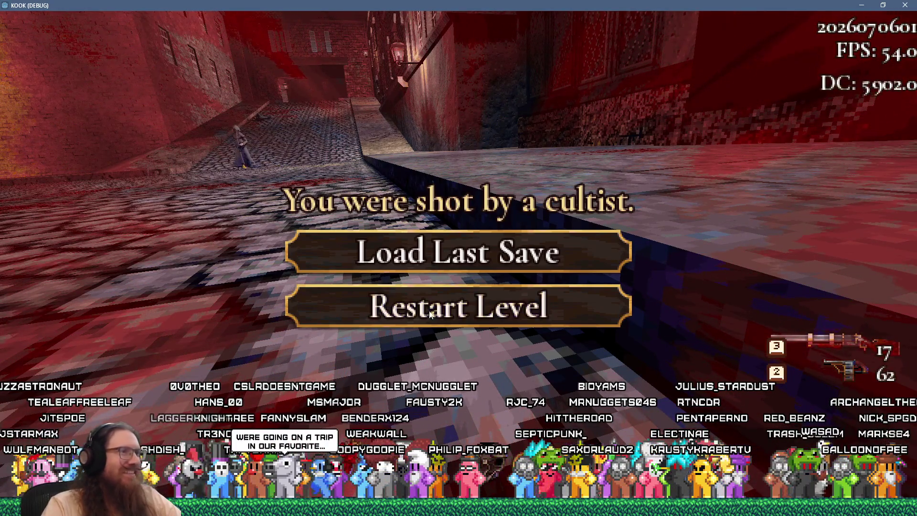
key(F8)
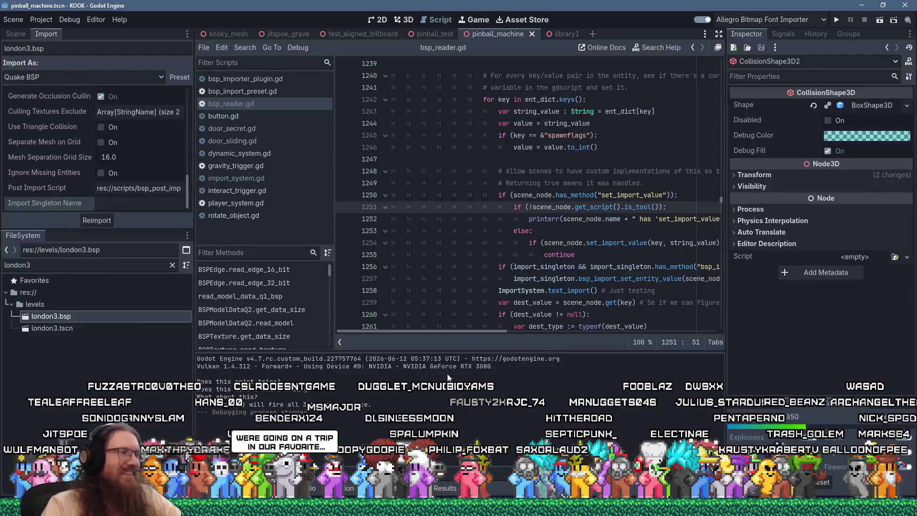
Select london3.bsp and reimport it with its existing Quake BSP import settings
click(75, 326)
click(79, 319)
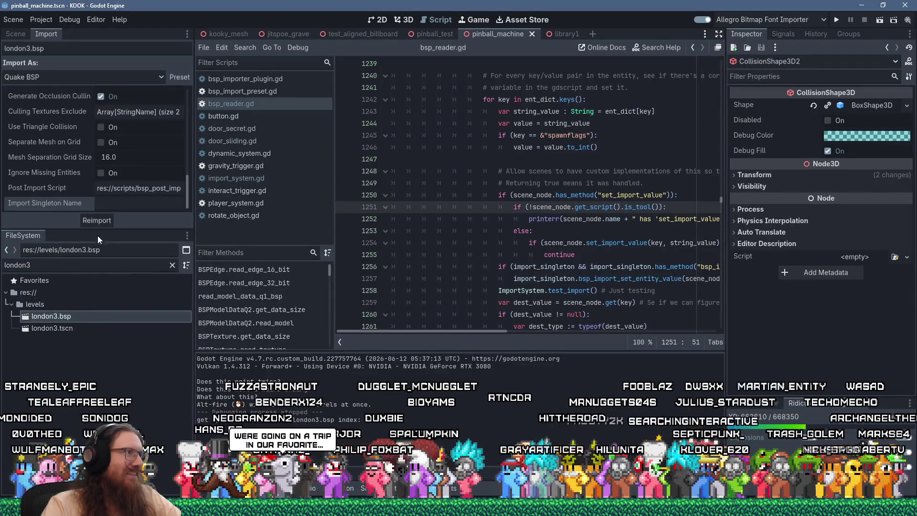
click(97, 220)
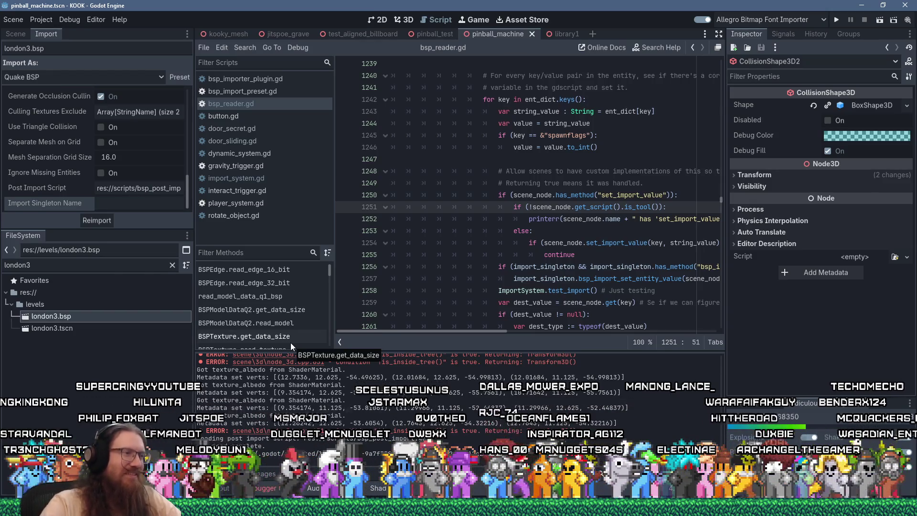
scroll(408, 416, up, 2)
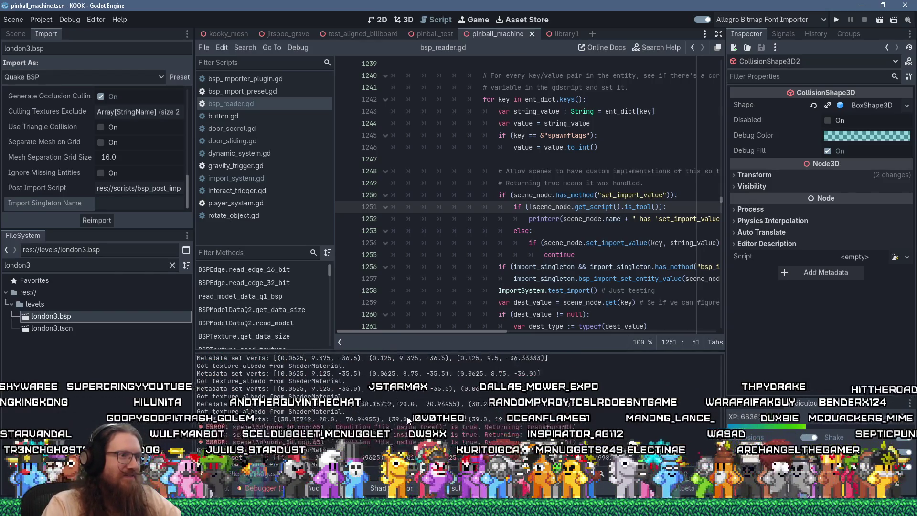
scroll(407, 416, down, 3)
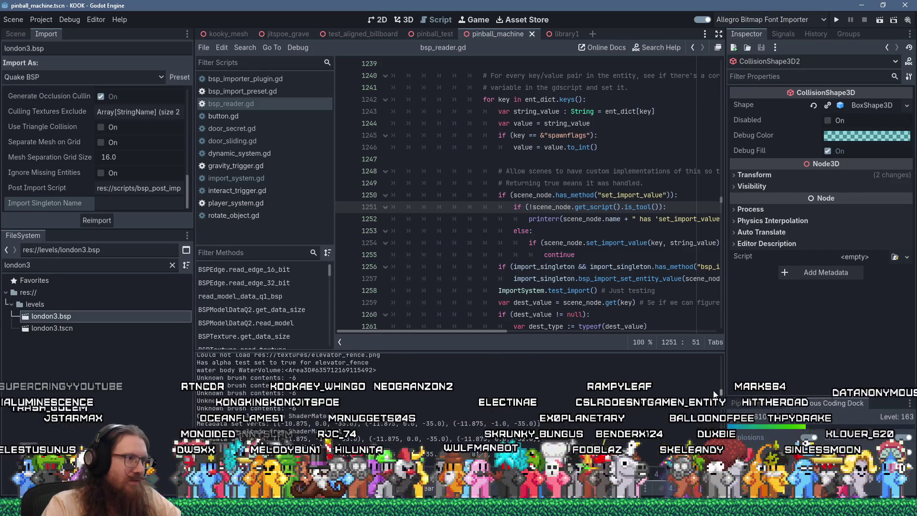
scroll(713, 391, up, 2)
scroll(715, 389, up, 3)
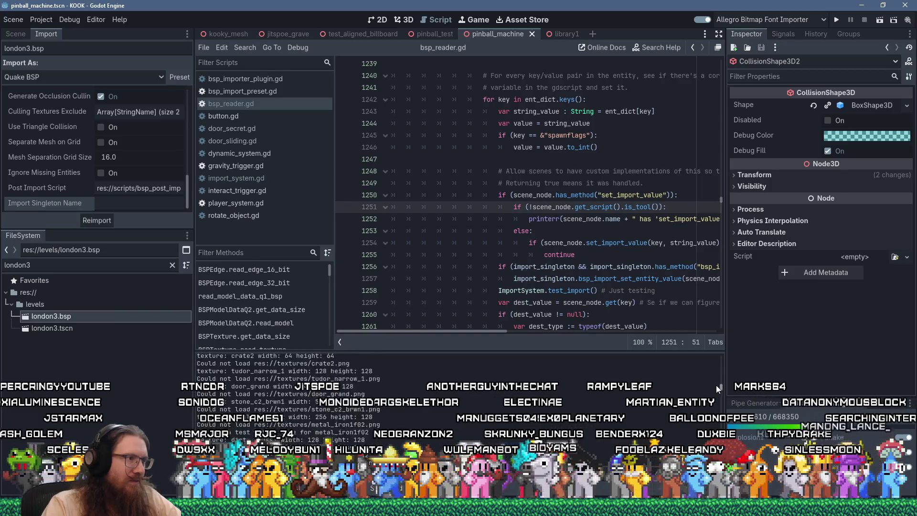
scroll(716, 374, up, 3)
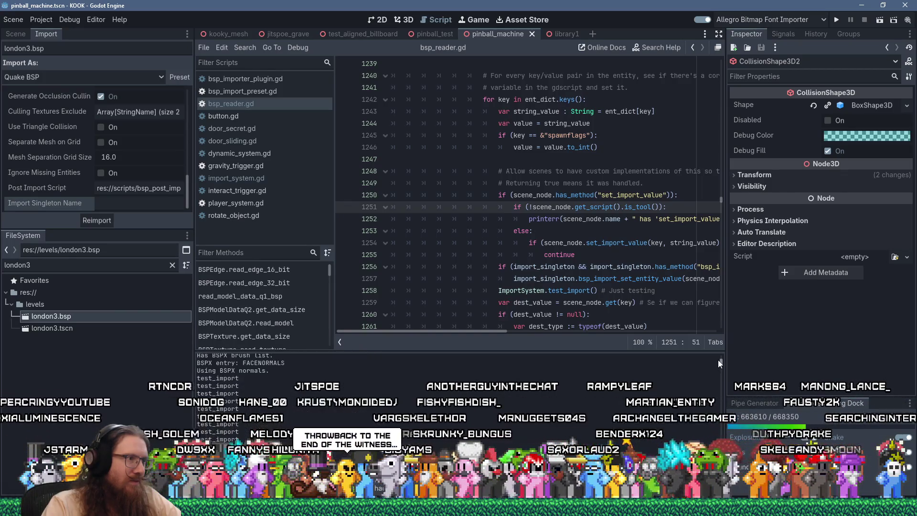
scroll(718, 361, up, 5)
scroll(716, 363, down, 3)
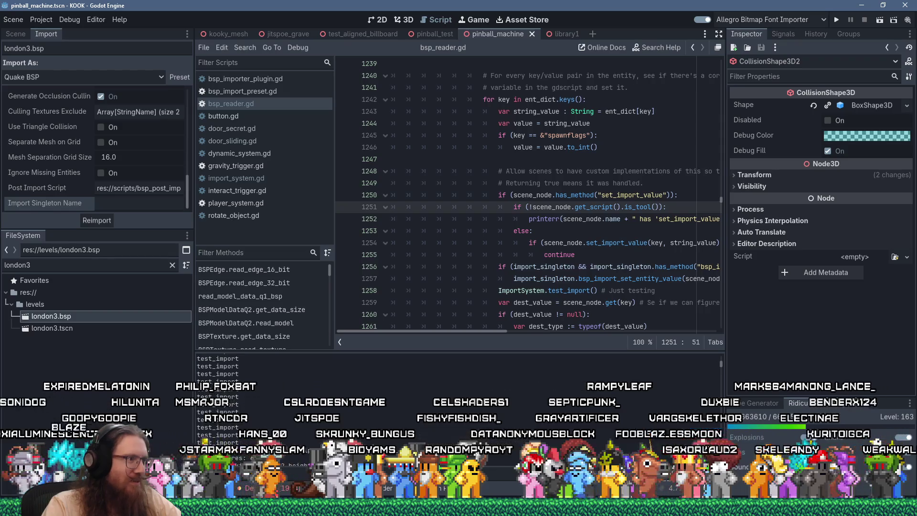
scroll(459, 372, down, 3)
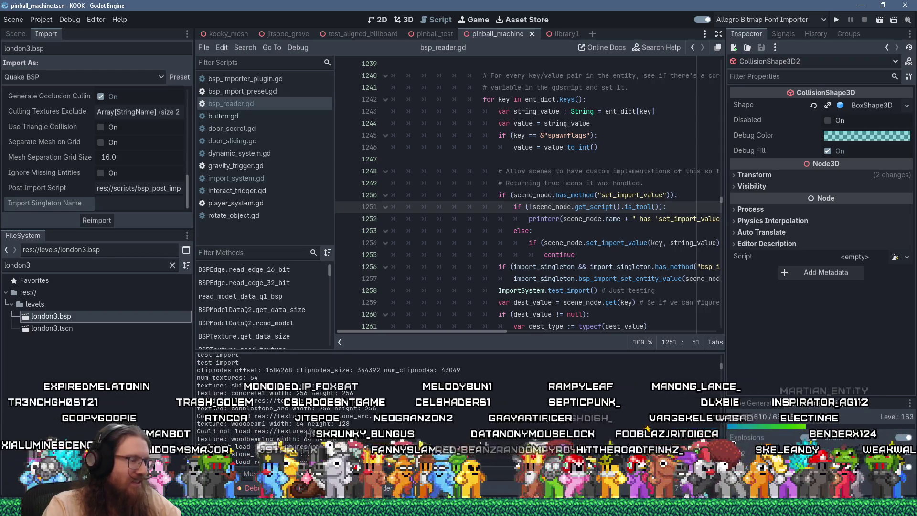
Comment out the ImportSystem.test_import() call on line 1258 with #
click(557, 284)
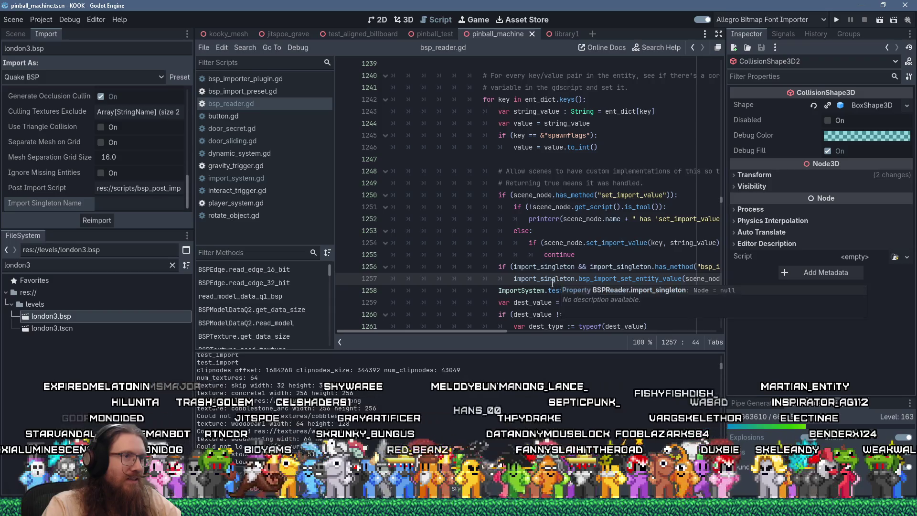
scroll(378, 379, up, 3)
scroll(378, 380, up, 5)
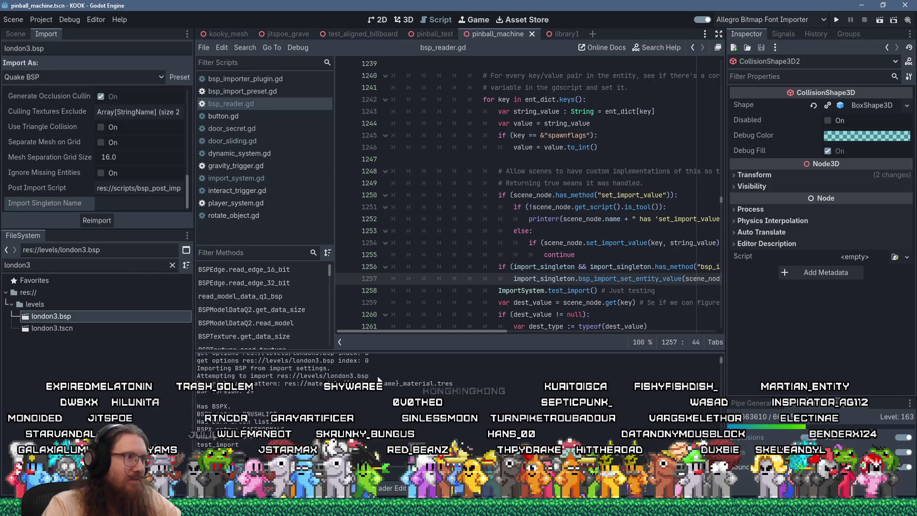
click(501, 290)
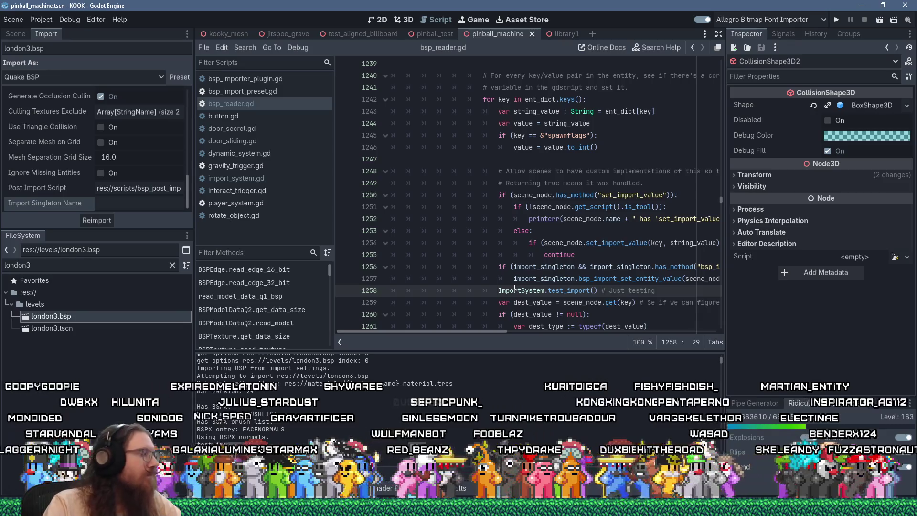
text(#)
Add a new blank line after the import_singleton if statement on line 1256
scroll(372, 425, down, 4)
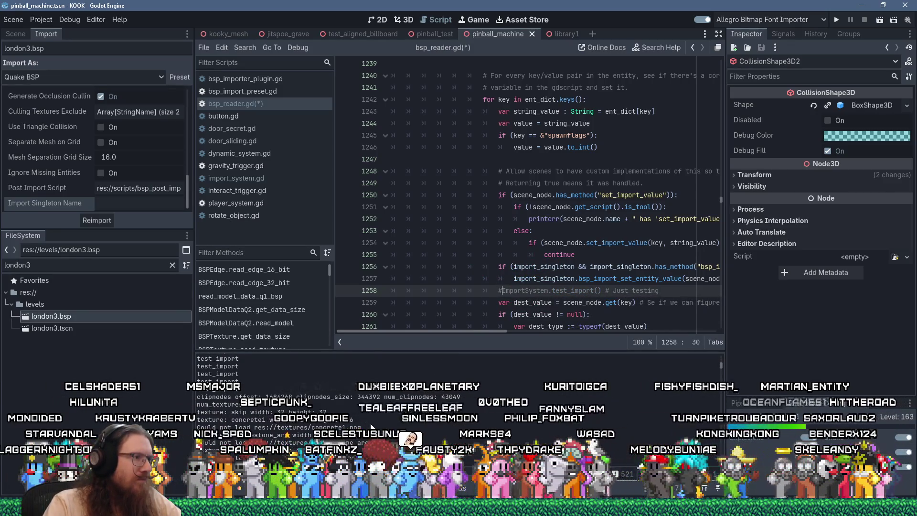
scroll(371, 425, down, 2)
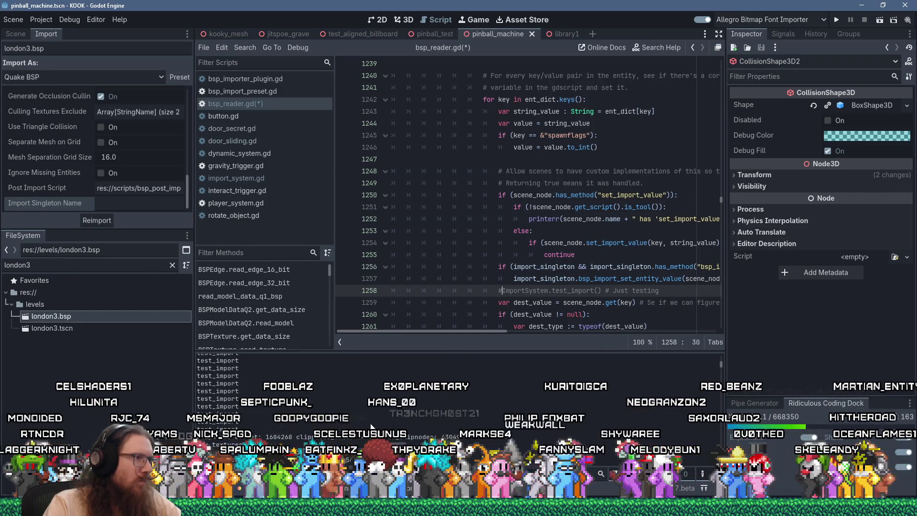
scroll(371, 425, up, 3)
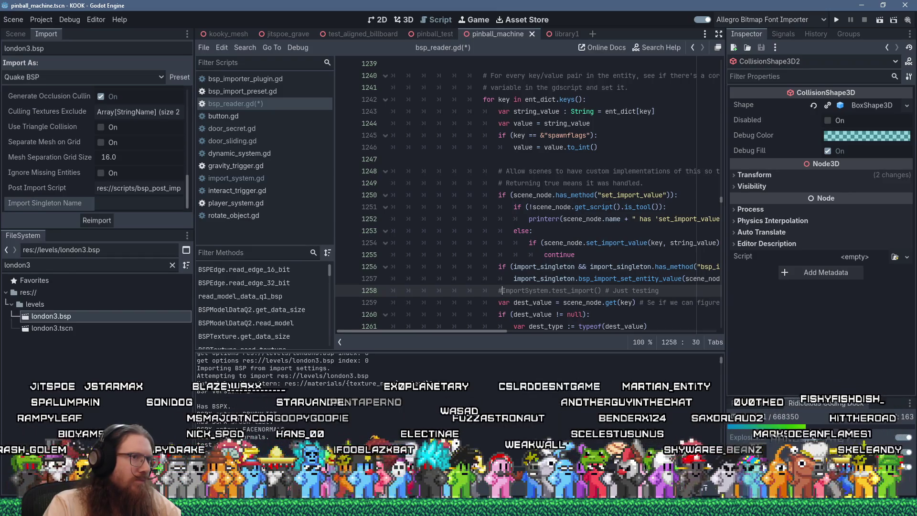
click(529, 267)
key(End)
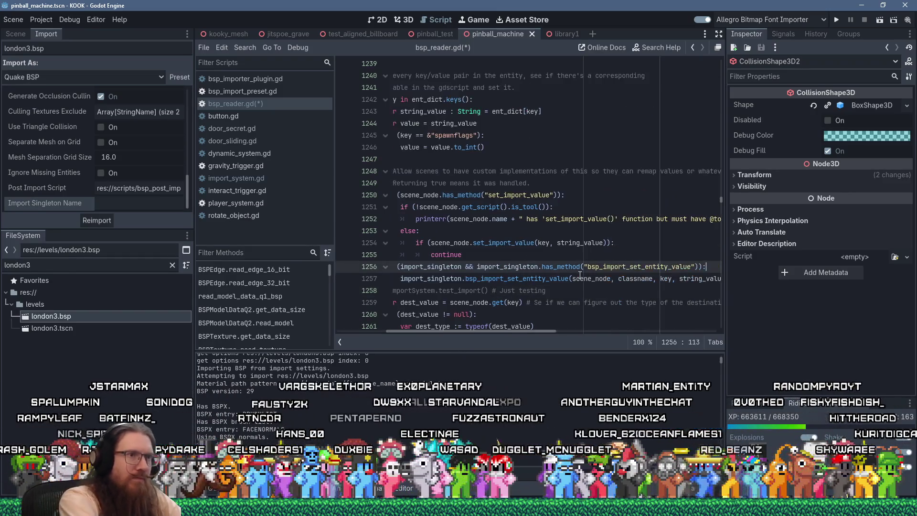
key(Return)
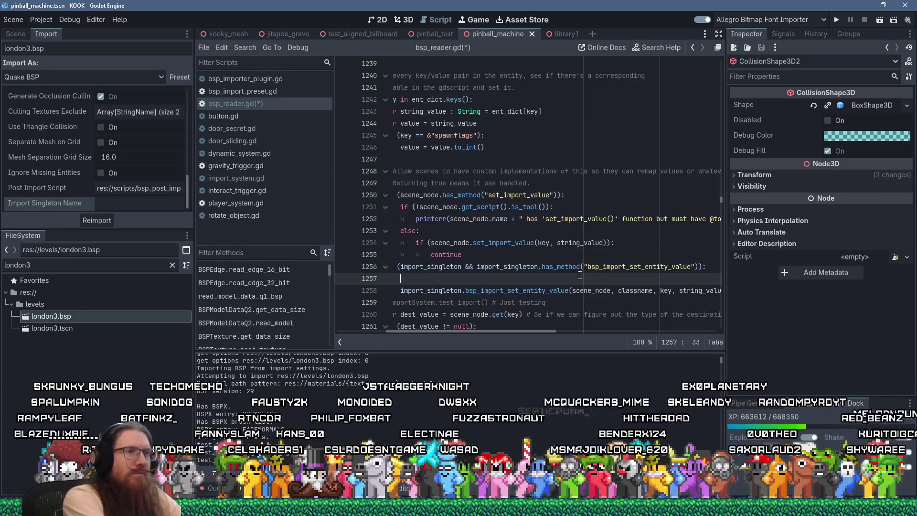
Select bsp_import_set_entity_value and check its editing options, dismissing them unused
double_click(650, 267)
right_click(646, 266)
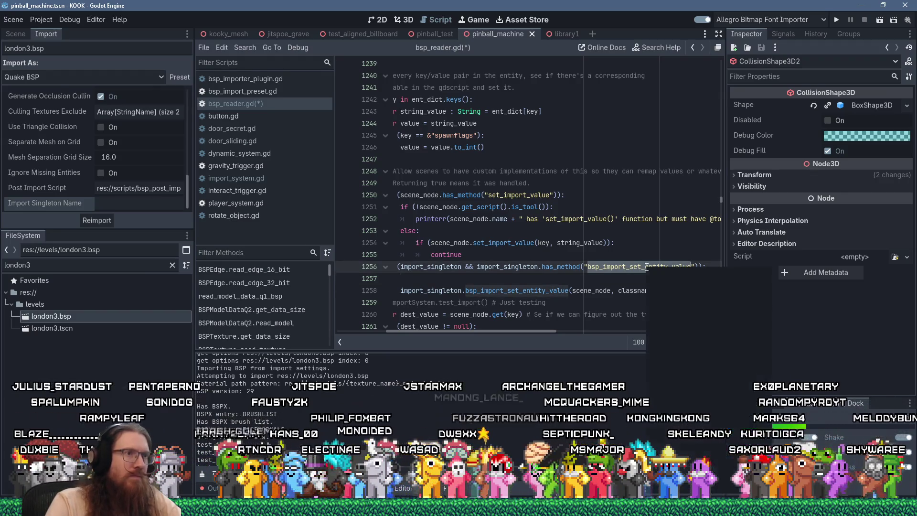
right_click(539, 291)
key(Escape)
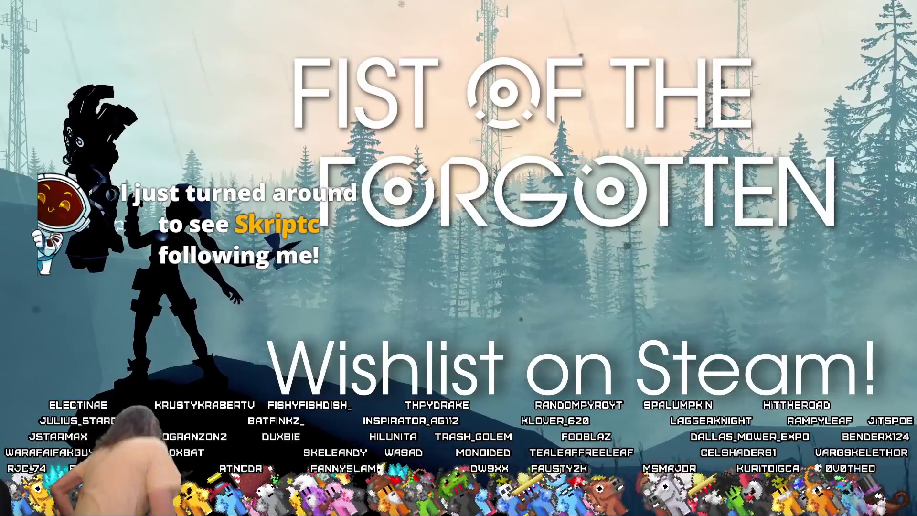
From the pause menu, go into settings and open the control bindings
key(Escape)
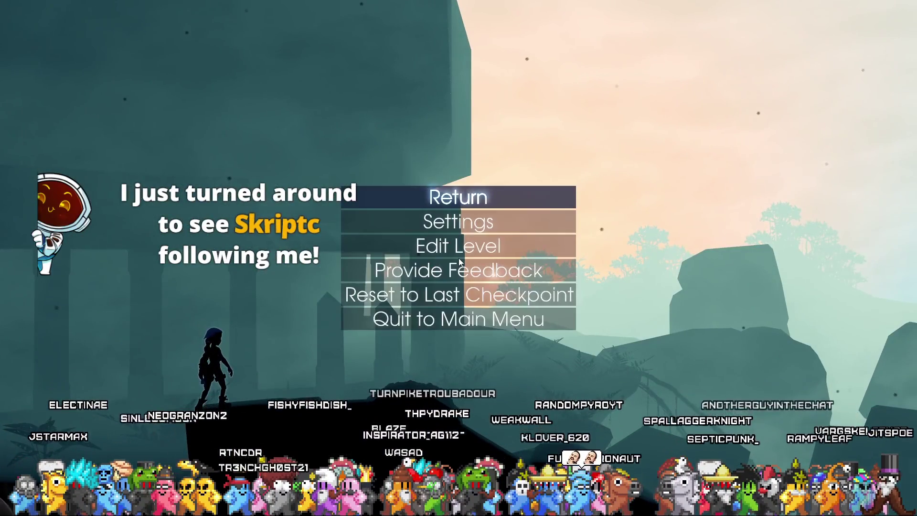
key(Down)
key(Return)
key(Down)
key(Down)
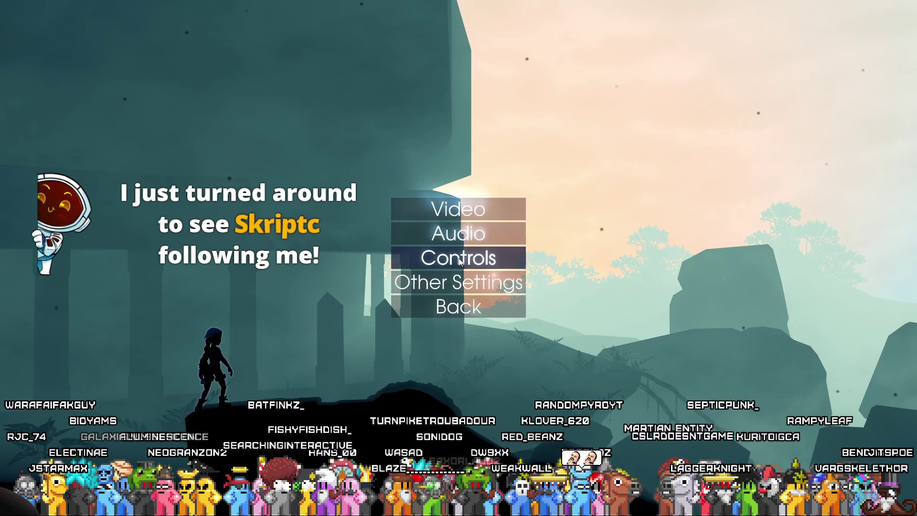
key(Return)
Browse the Jump, Interact, Attack, Grapple and Move Down key and gamepad bindings
key(Right)
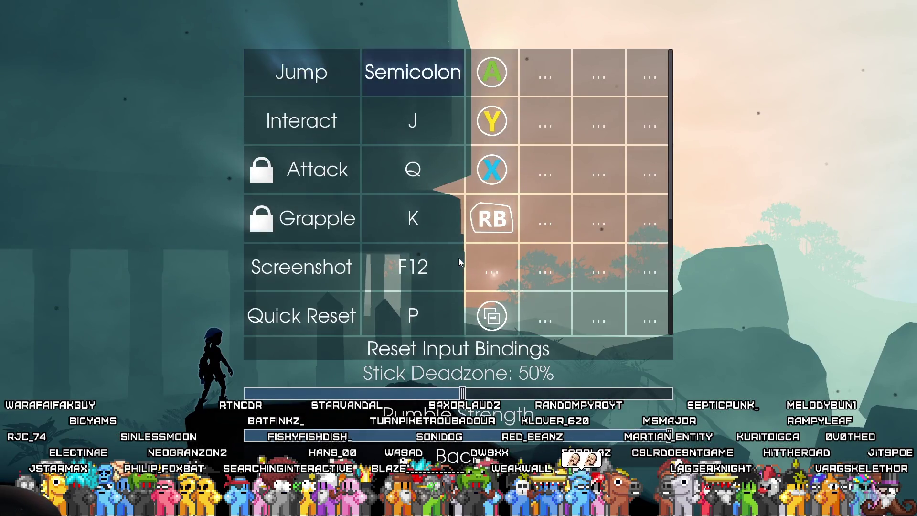
key(Right)
key(Down)
key(Down)
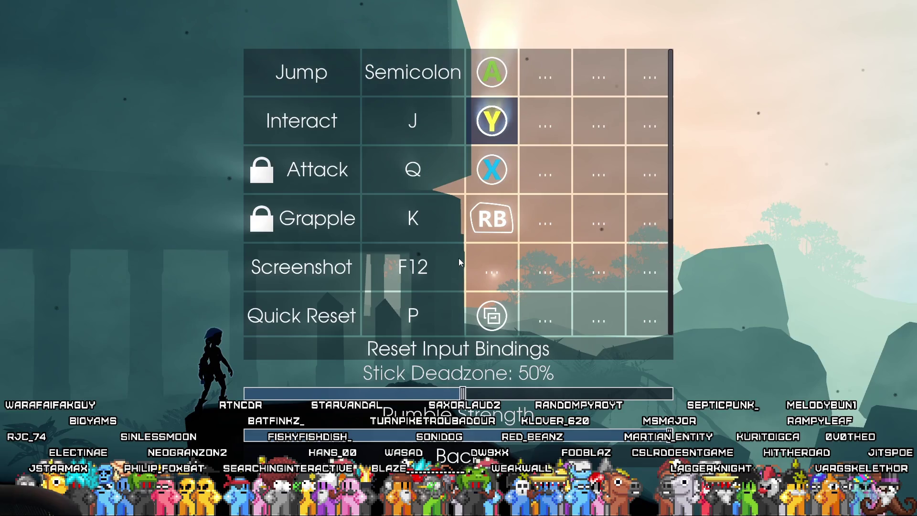
key(Down)
key(Left)
key(Down)
key(Down)
key(Down)
key(Down)
key(Down)
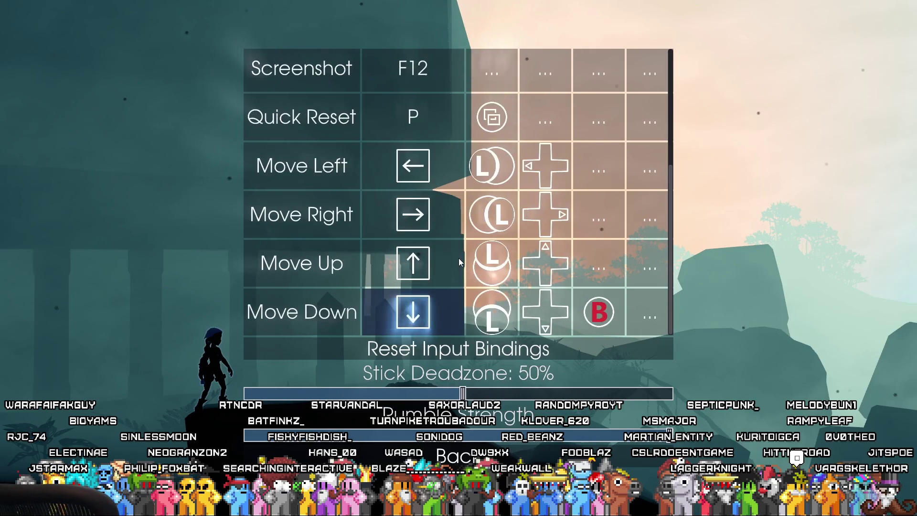
key(Right)
key(Right)
key(Right)
key(Left)
key(Right)
key(Left)
key(Left)
key(Left)
key(Left)
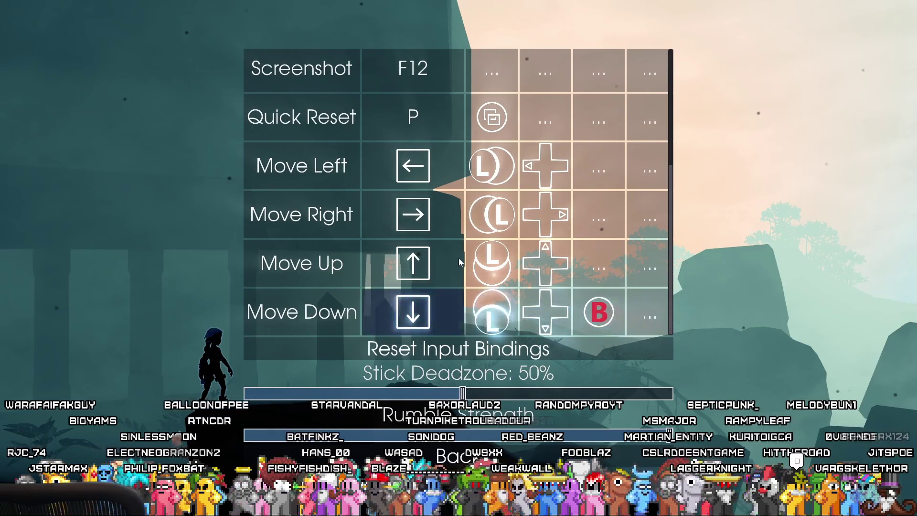
Back out to the pause menu, quit to the main menu, then quit the game
key(Escape)
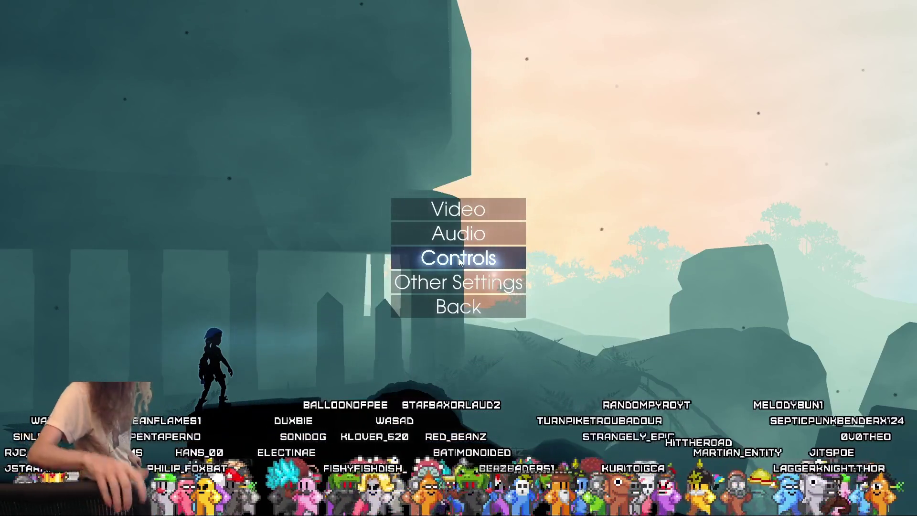
key(Return)
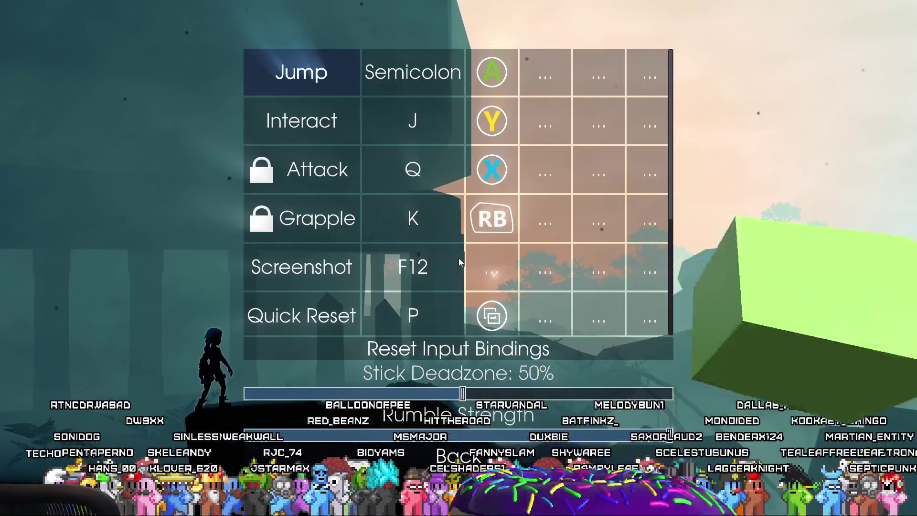
key(Escape)
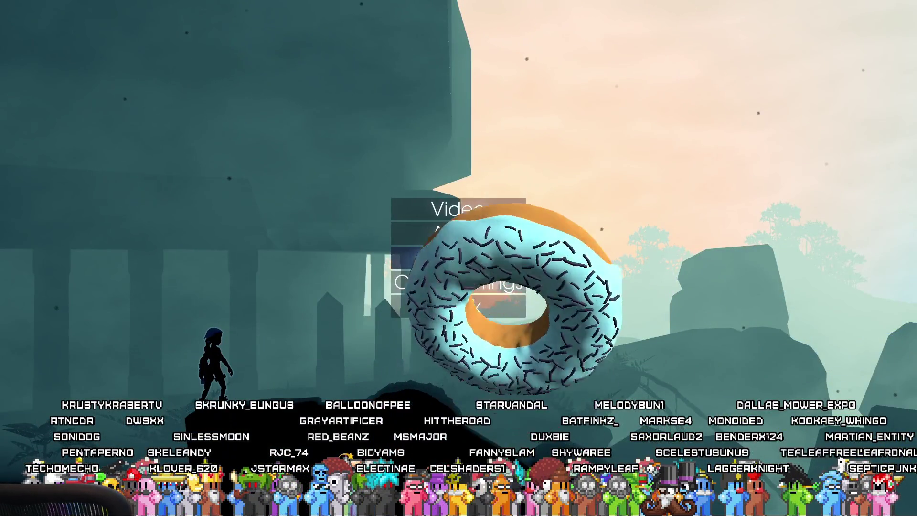
key(Escape)
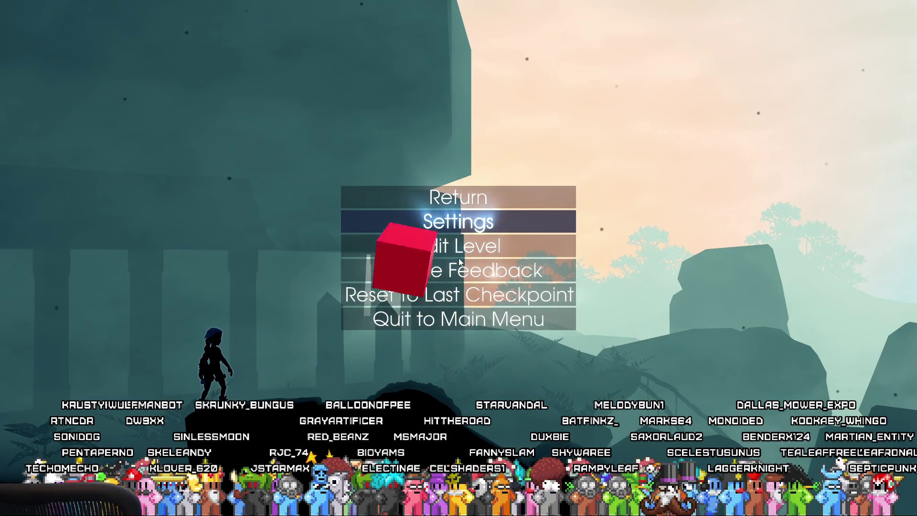
click(473, 320)
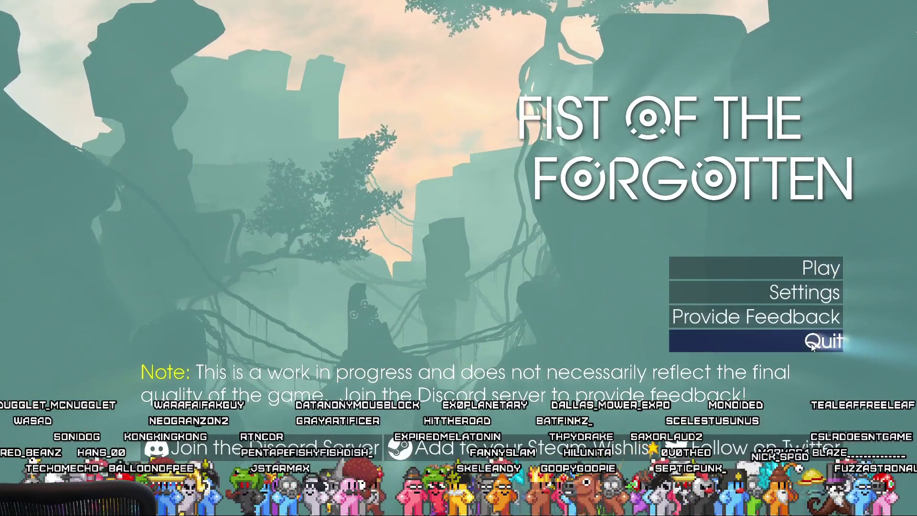
click(813, 346)
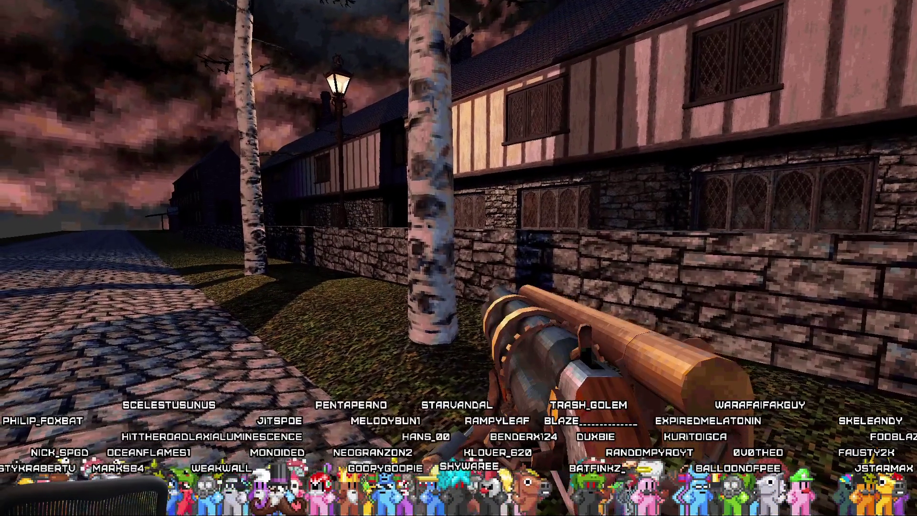
Walk toward the timber-framed house in the cobbled-street level
key(w)
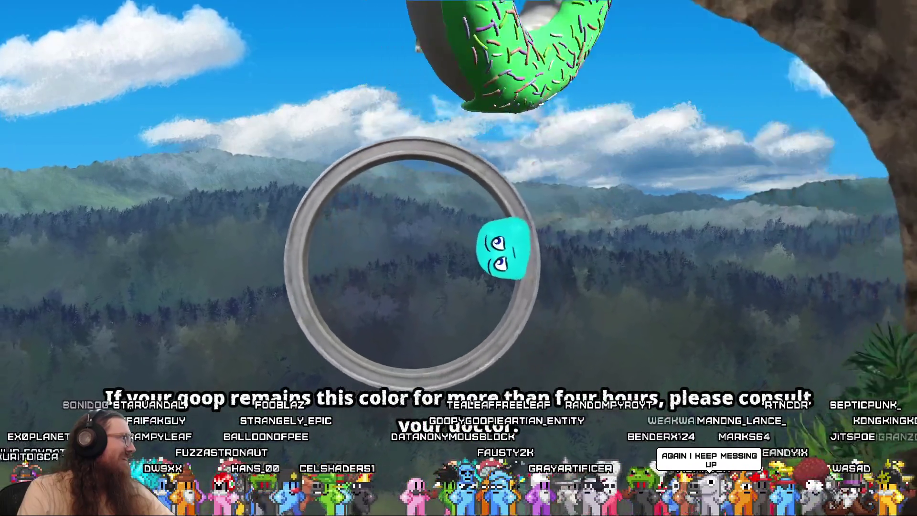
Stop the running game and bring up the Alt+Tab window list
key(Escape)
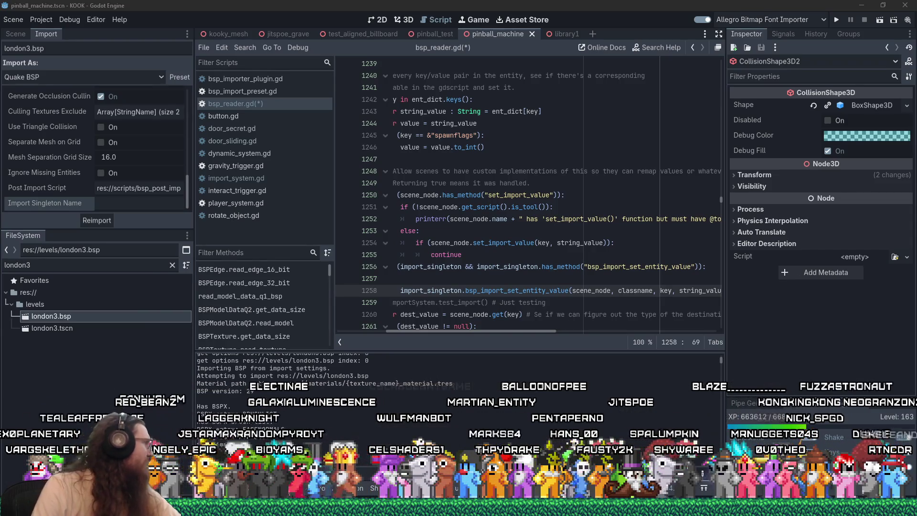
key(alt+Tab)
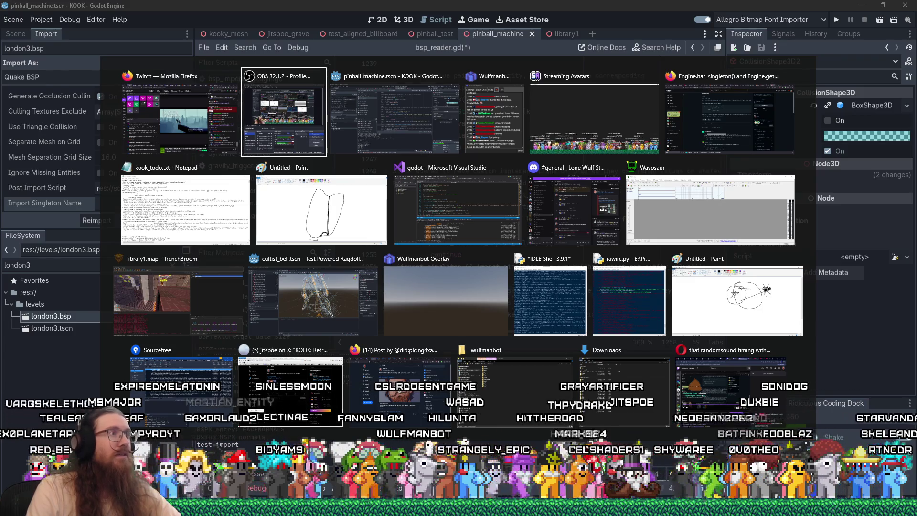
Toggle the switcher between Godot and OBS, then dismiss it, remaining in Godot
key(Tab)
key(shift+Tab)
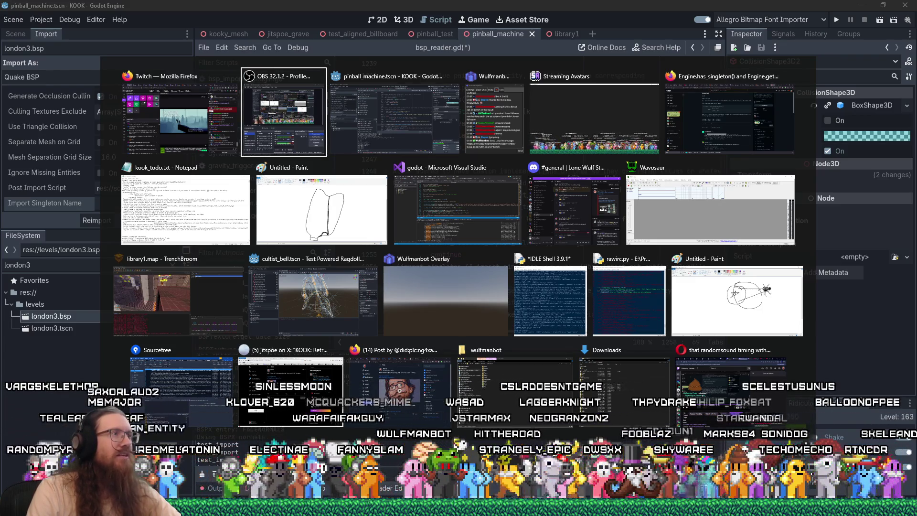
key(Escape)
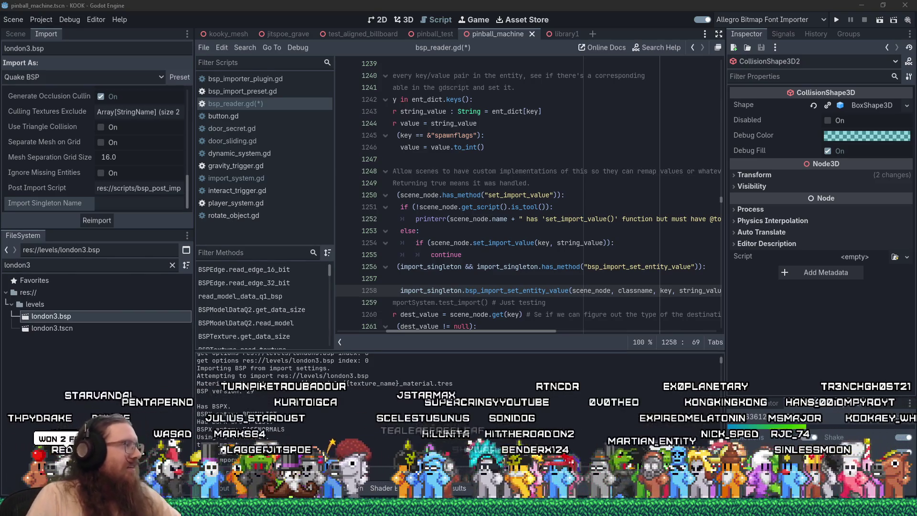
Insert print("Import singleton?:", import_singleton) on a new line above the import_singleton check
mouse_move(553, 331)
mouse_down()
mouse_move(517, 329)
mouse_move(510, 276)
mouse_up()
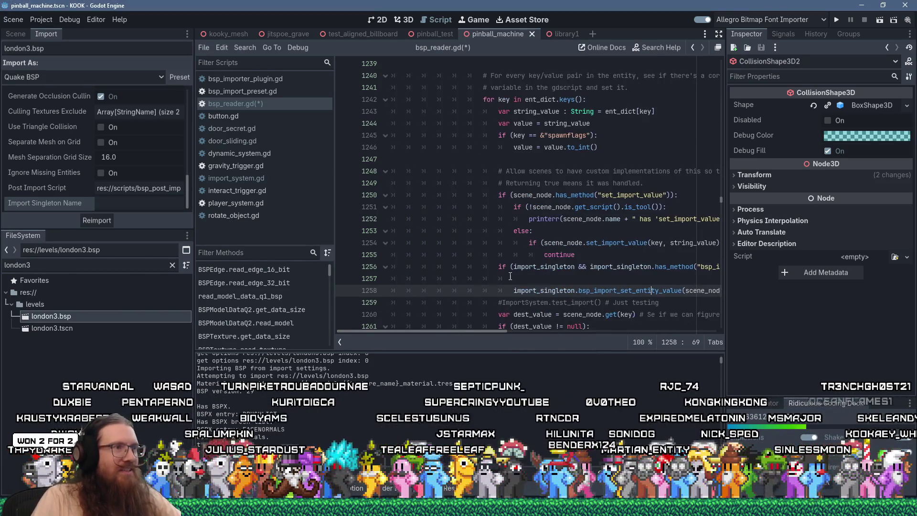
click(559, 281)
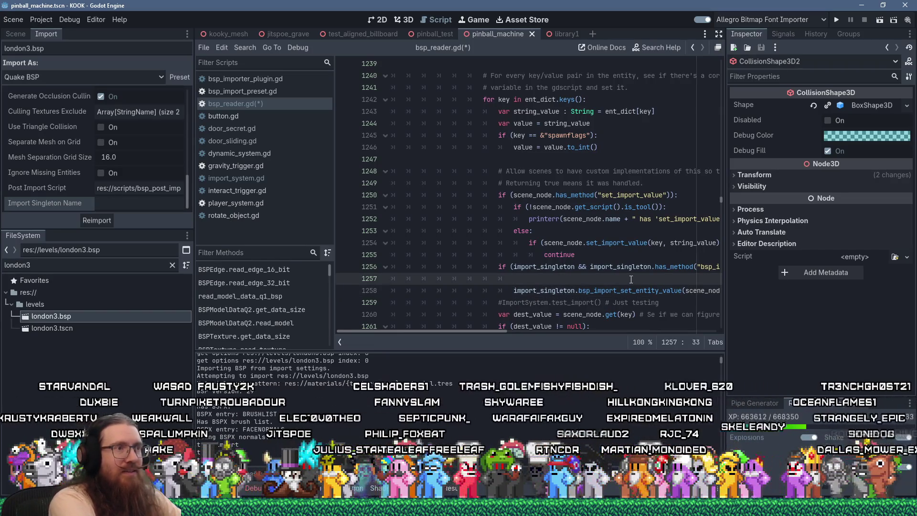
key(Up)
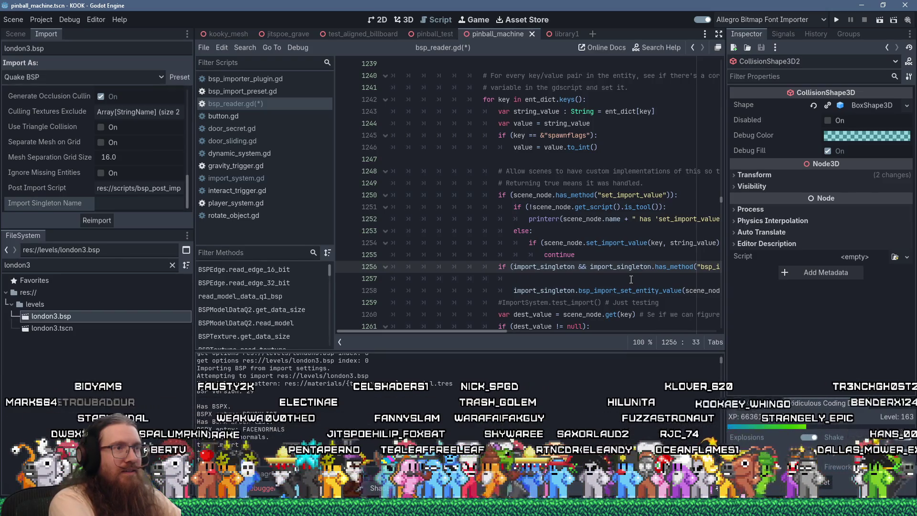
key(Return)
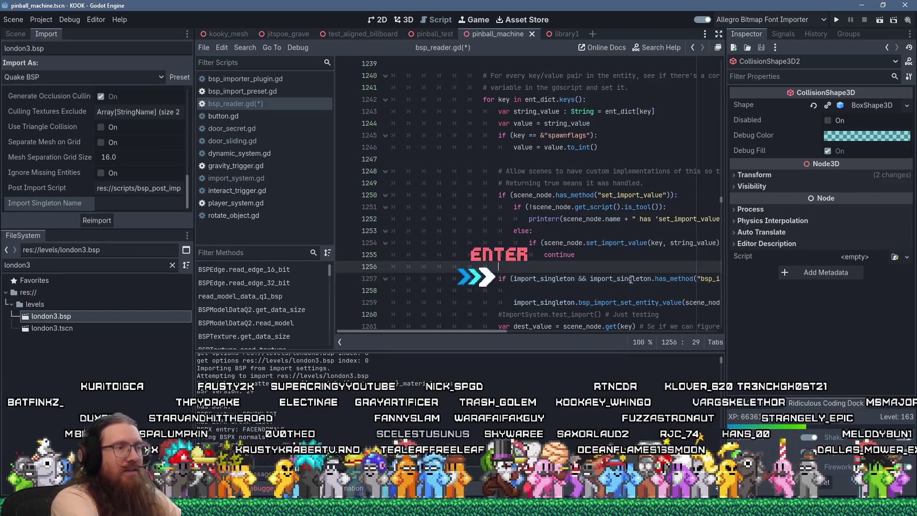
key(Up)
text(print("Import)
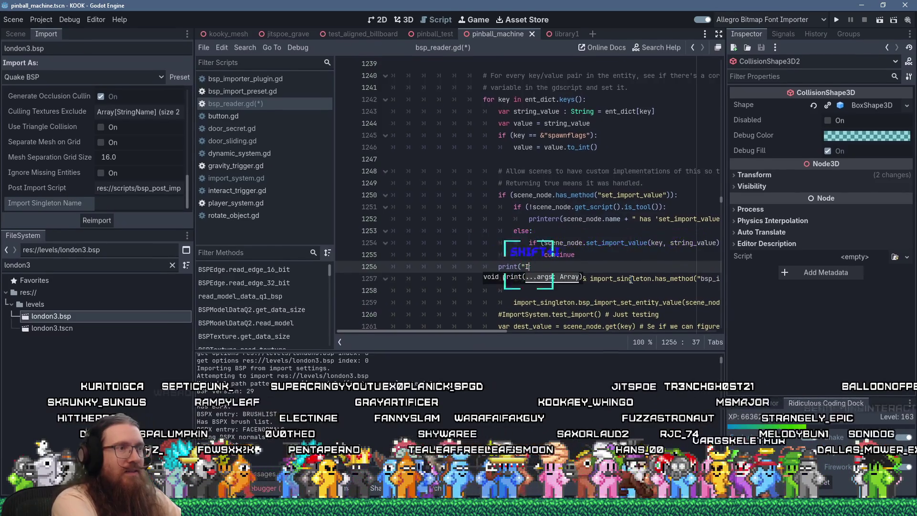
text( singleton)
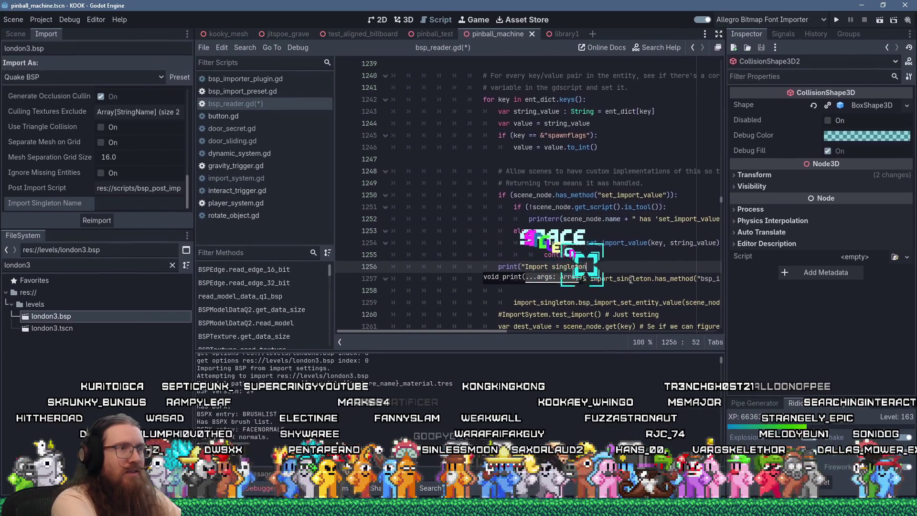
text(?:", import)
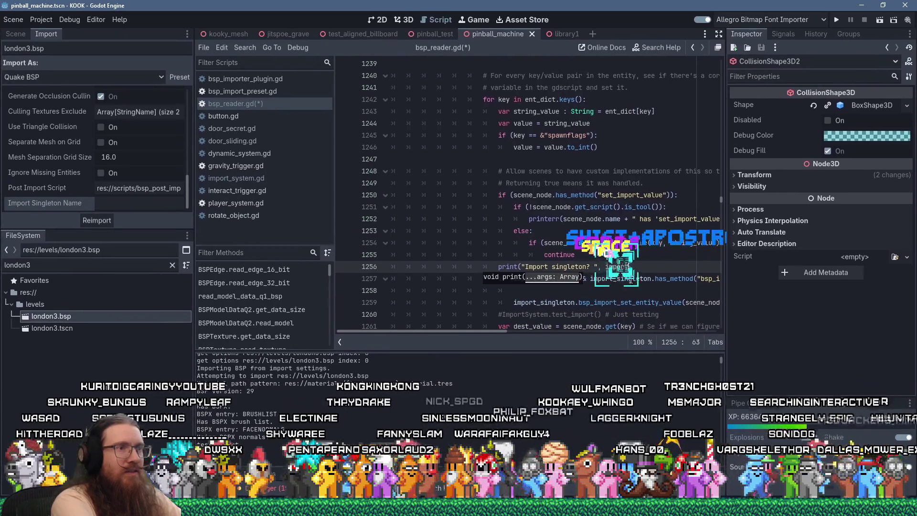
text(_singleton))
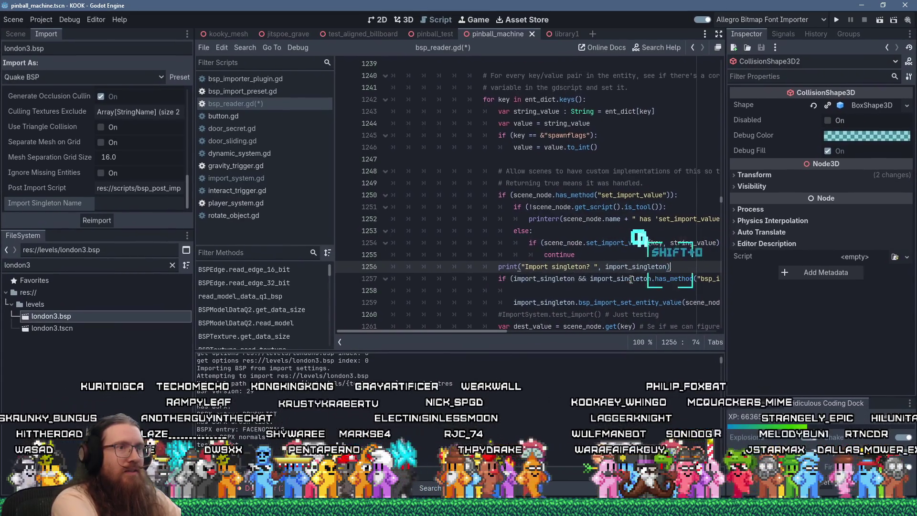
Add print("has method.") inside the if block, save bsp_reader.gd, and reimport london3.bsp
key(Down)
key(Down)
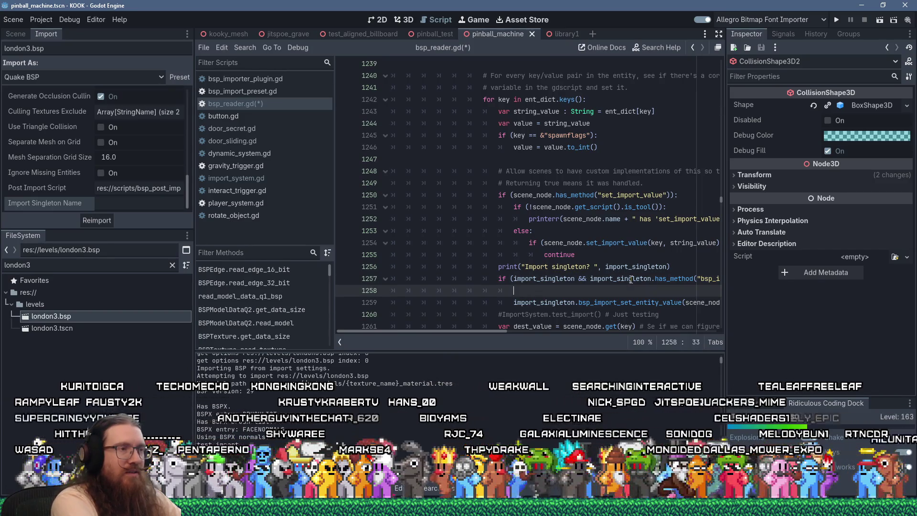
text(print("ha)
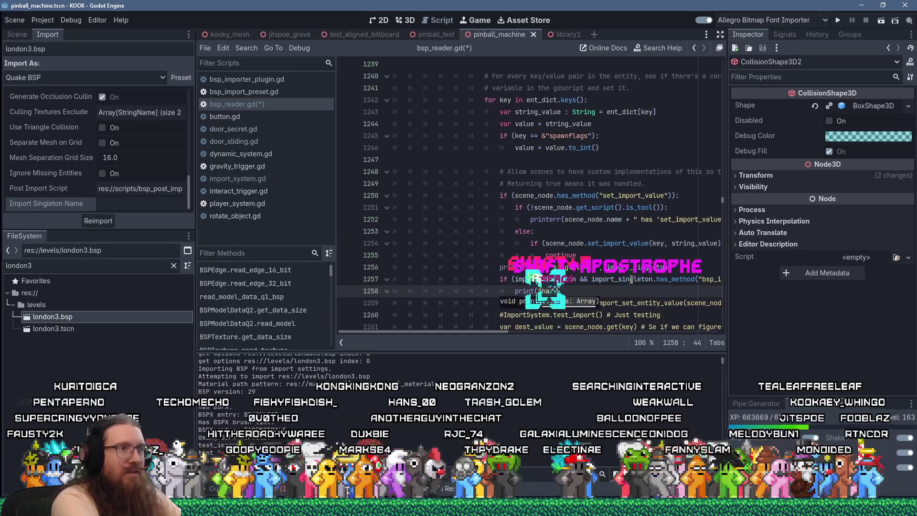
text(s method."))
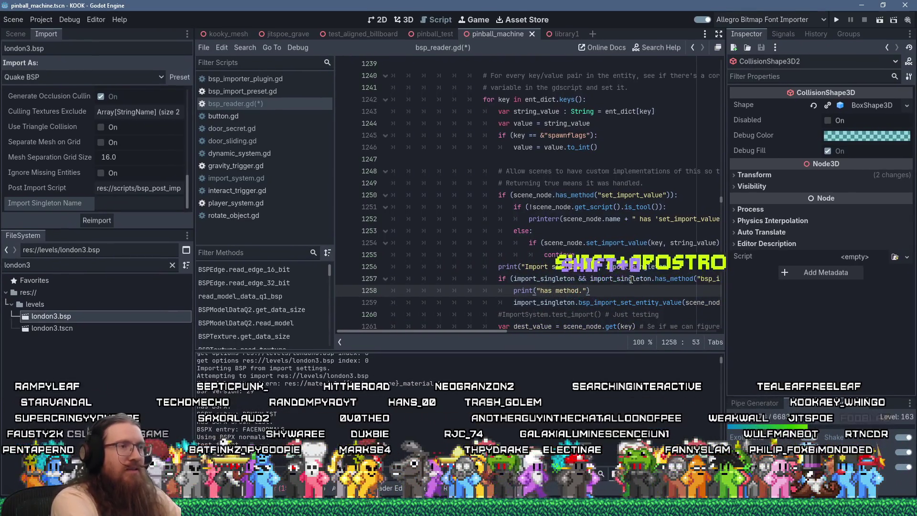
key(ctrl+s)
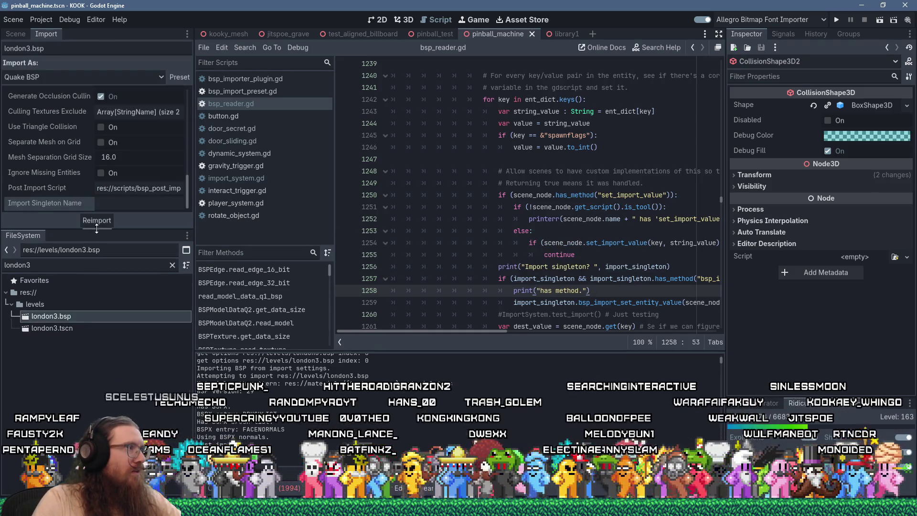
click(96, 220)
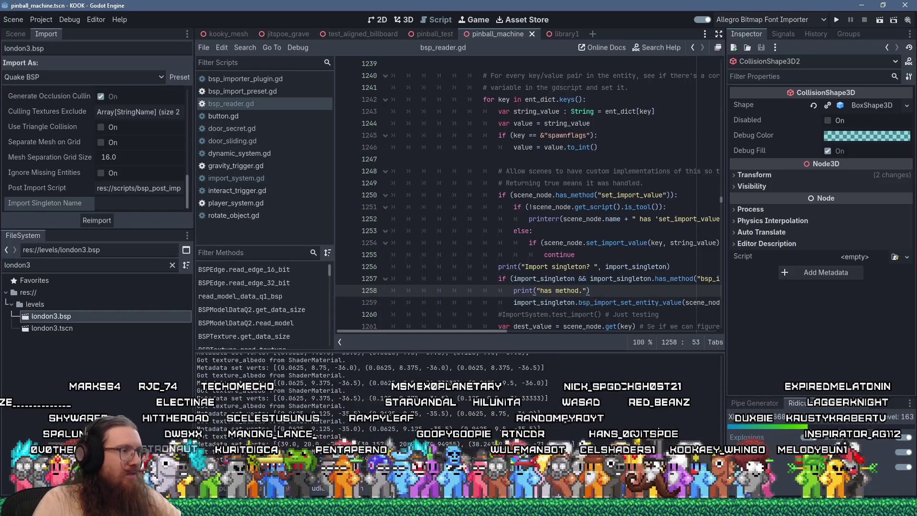
Find "metadata set verts" across the project and comment out that print line
click(246, 48)
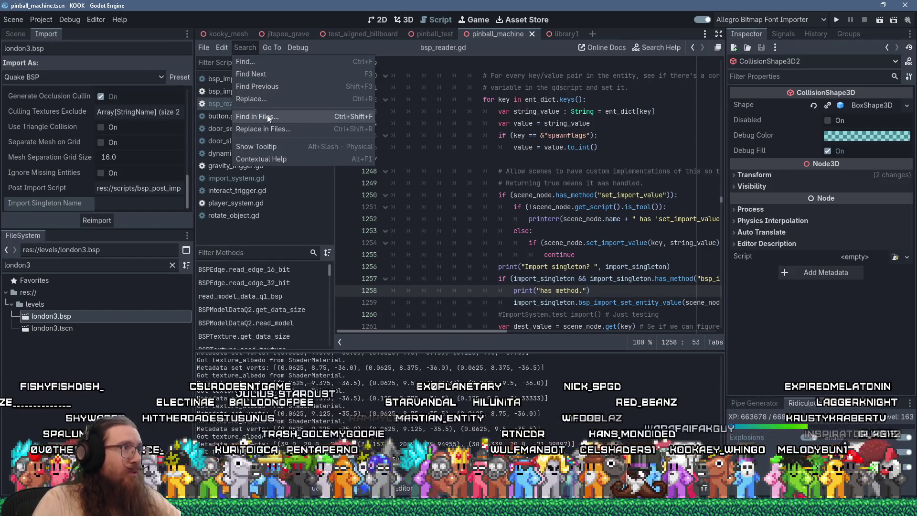
click(279, 119)
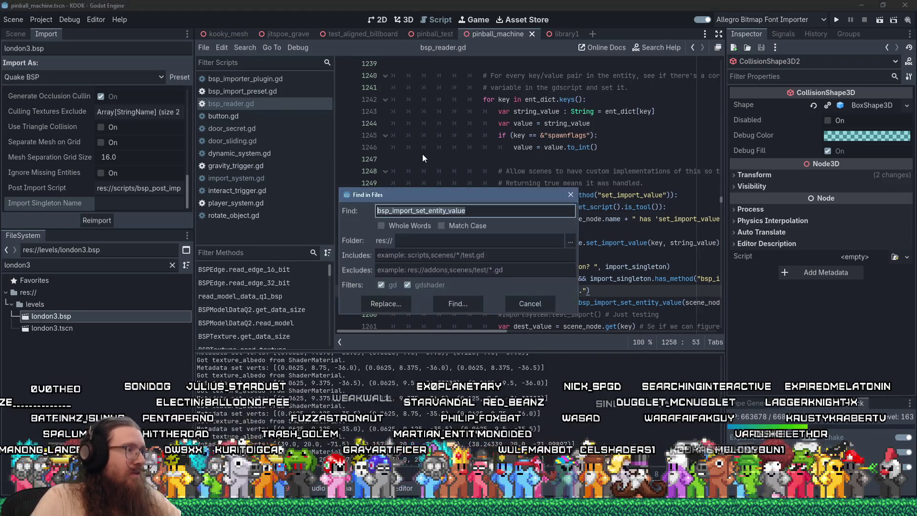
text(metadata set verts)
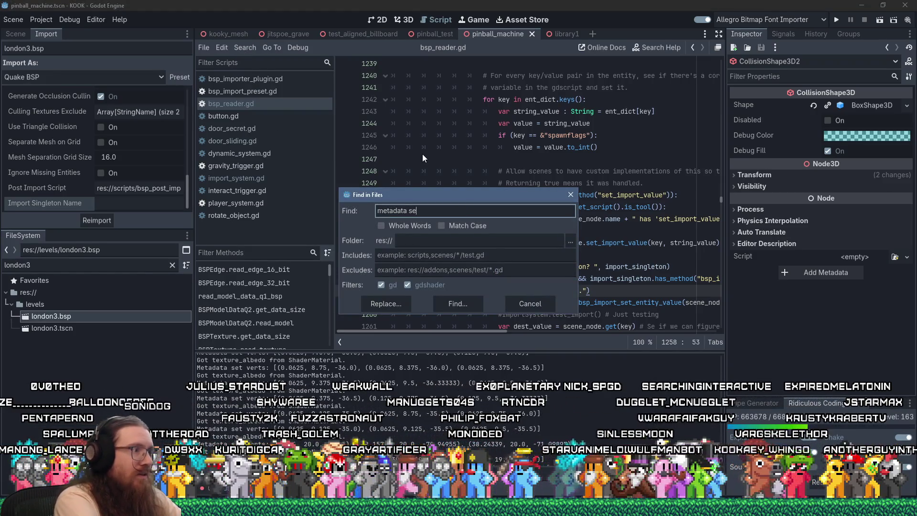
key(Return)
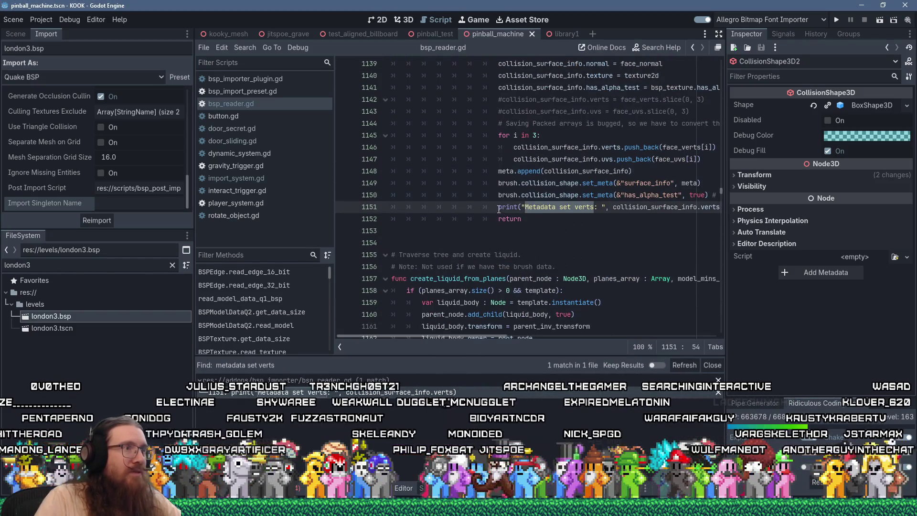
key(Home)
text(#)
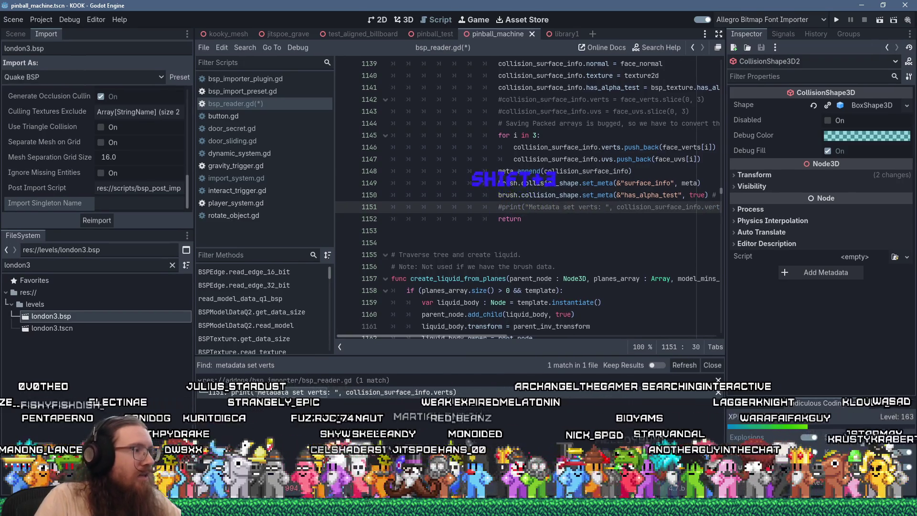
Search bsp_reader.gd for "got" prints and save the script
click(475, 232)
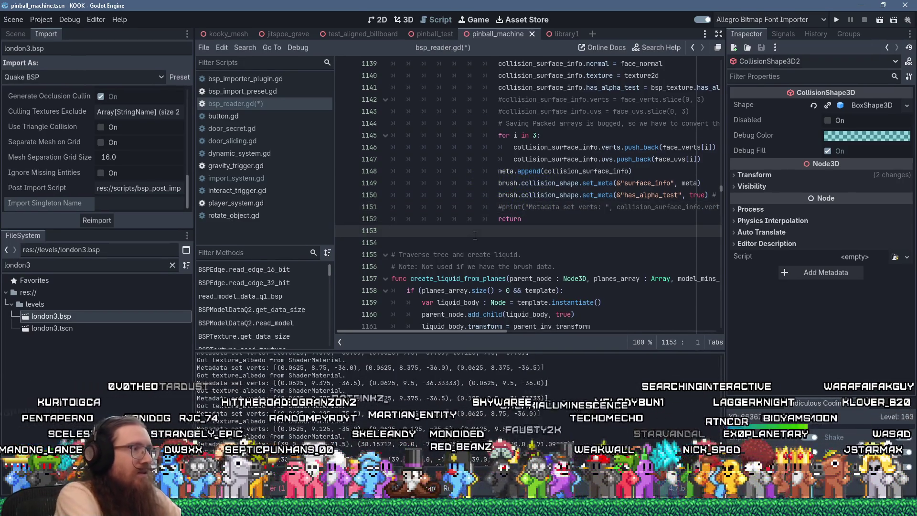
key(ctrl+f)
text(got te)
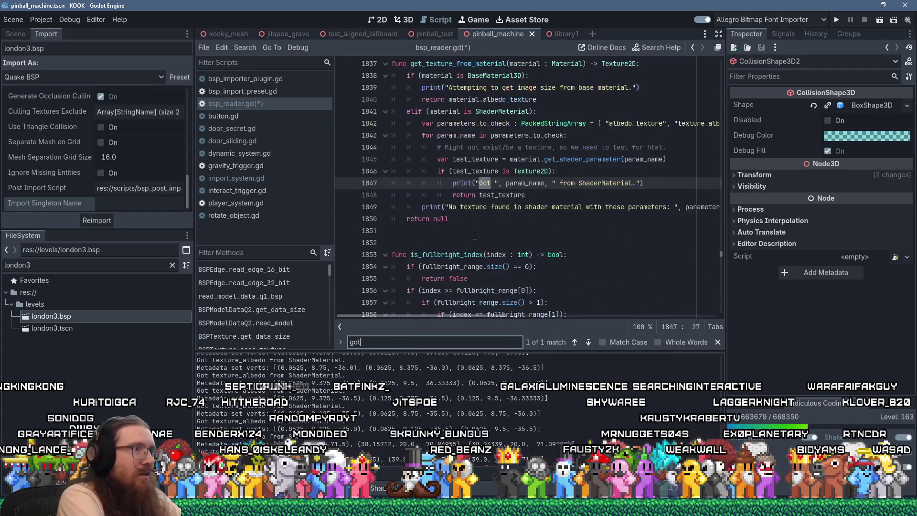
key(BackSpace)
key(BackSpace)
key(BackSpace)
text(#)
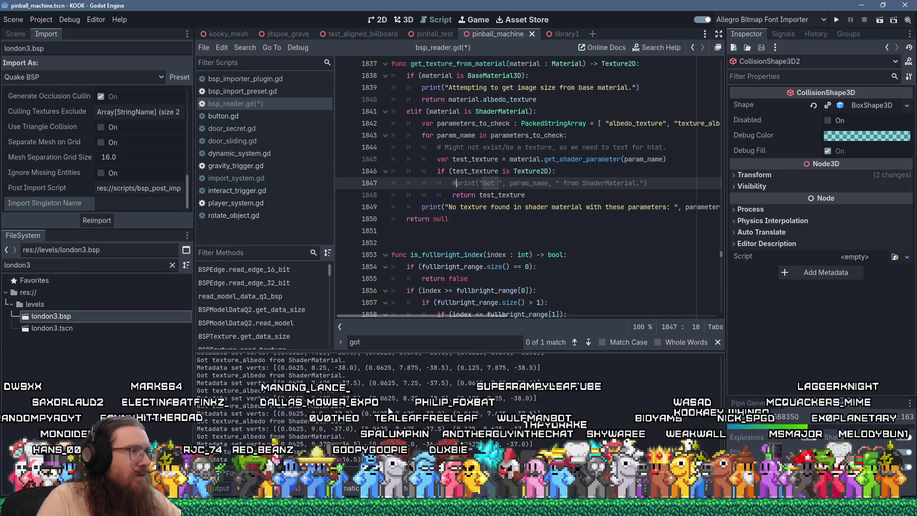
click(545, 242)
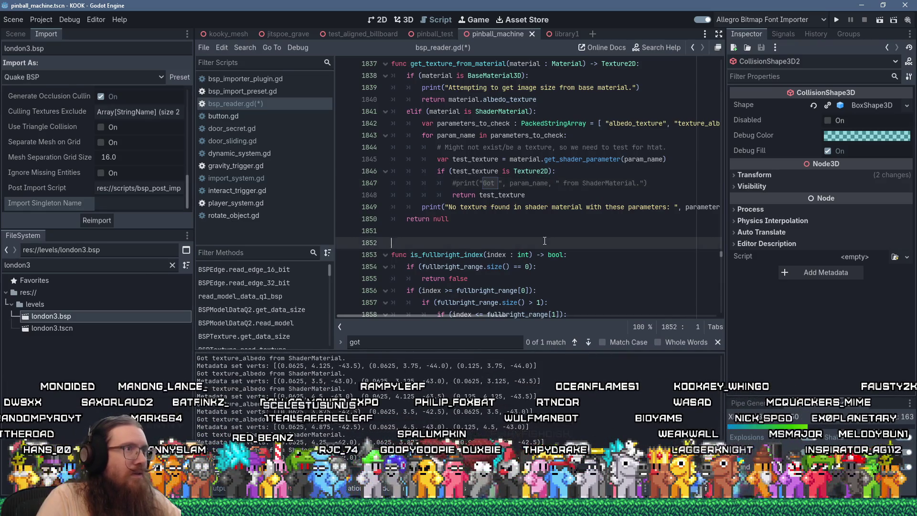
key(ctrl+s)
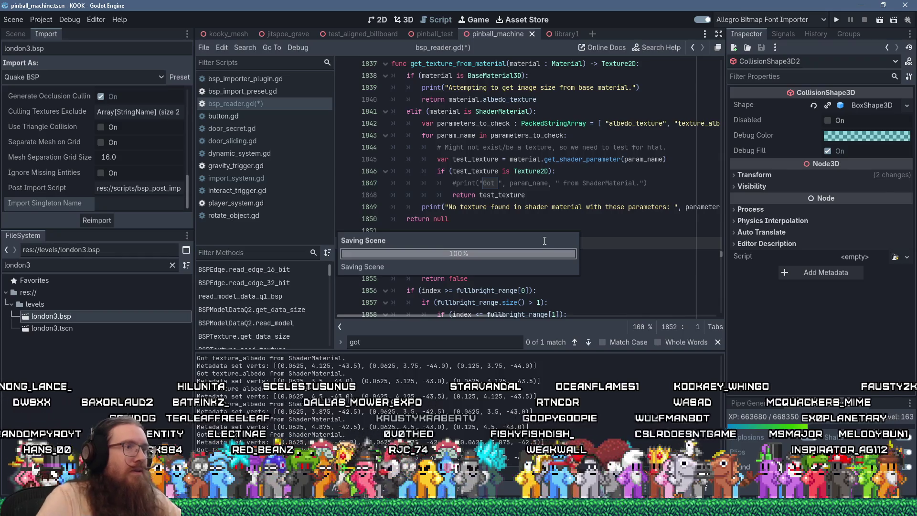
Comment out the base material image-size print on line 1839 and save
scroll(492, 200, up, 1)
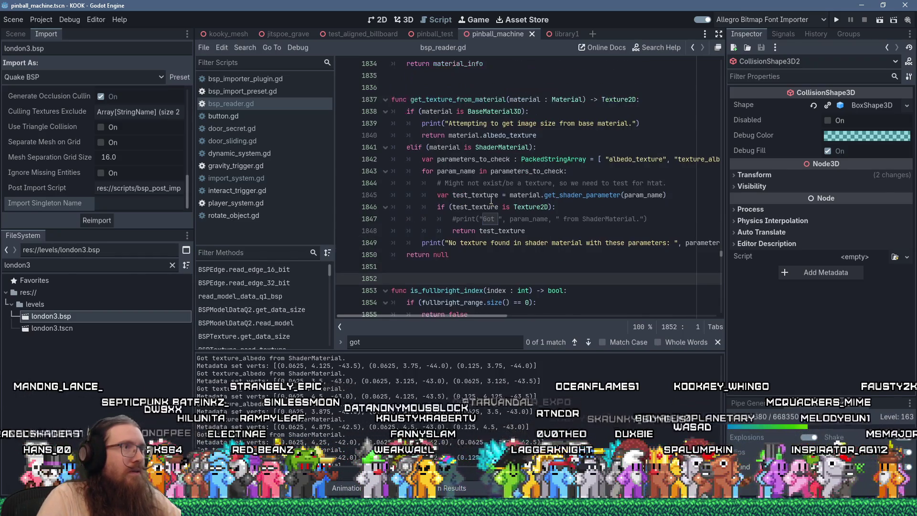
click(422, 125)
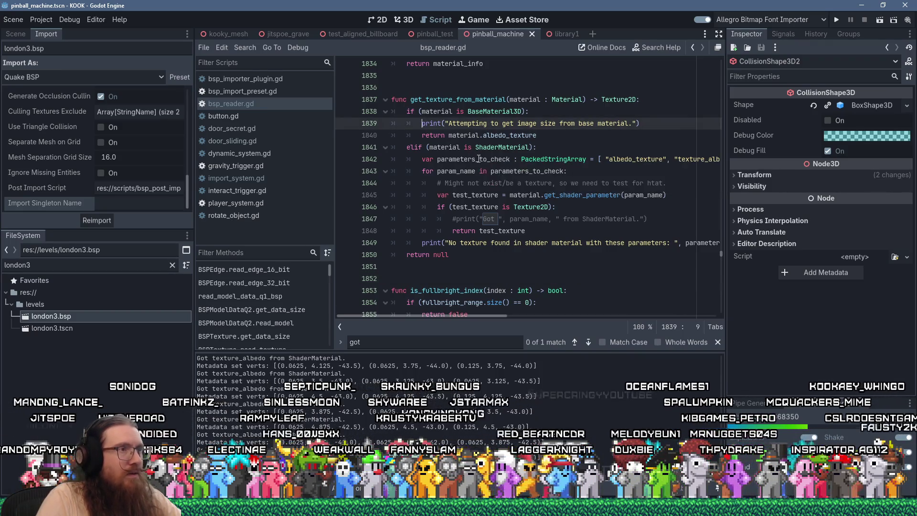
text(#)
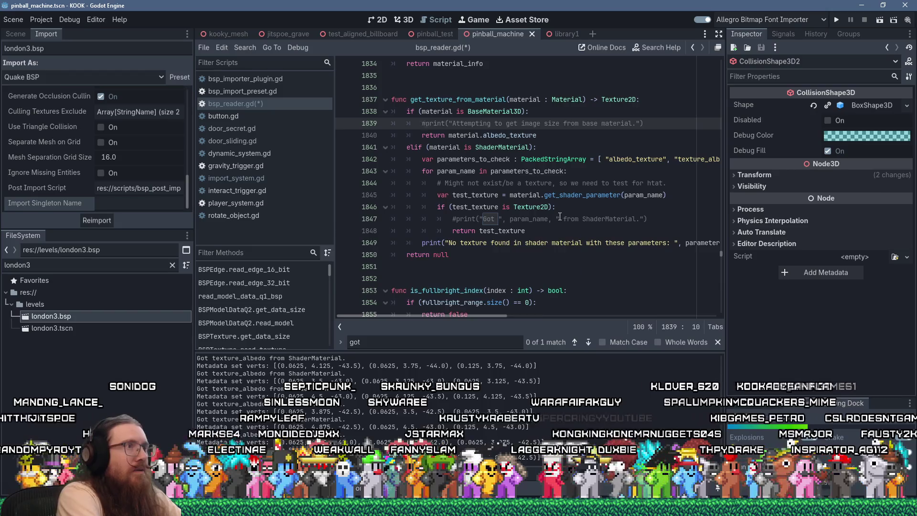
key(ctrl+s)
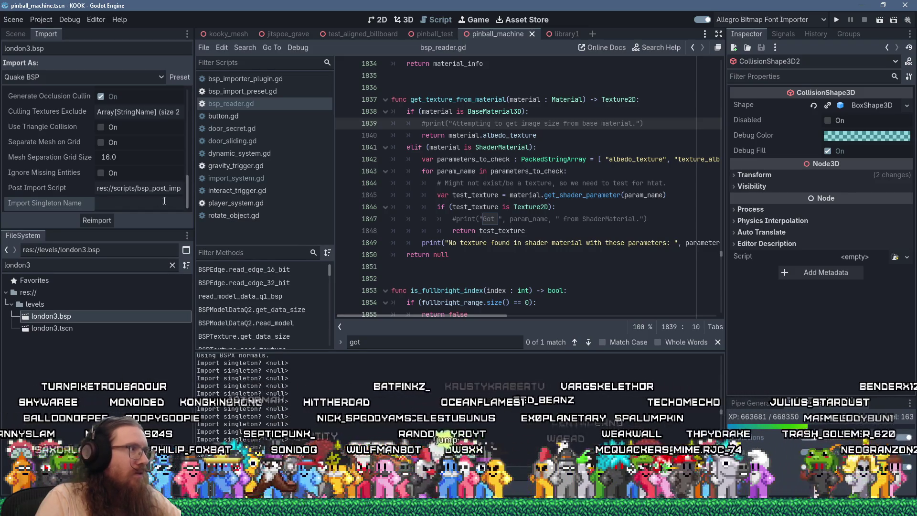
Load the Default preset (Import Singleton Name ImportSystem) and reimport london3.bsp
click(176, 77)
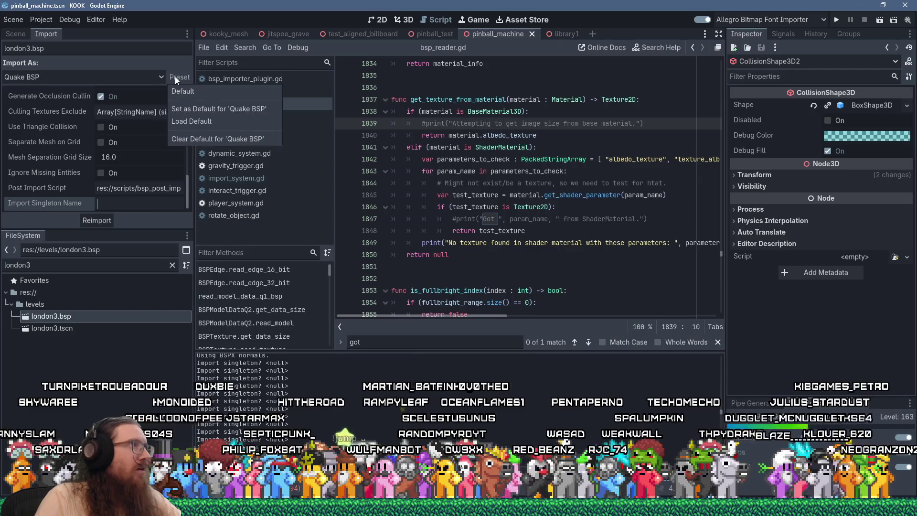
click(203, 124)
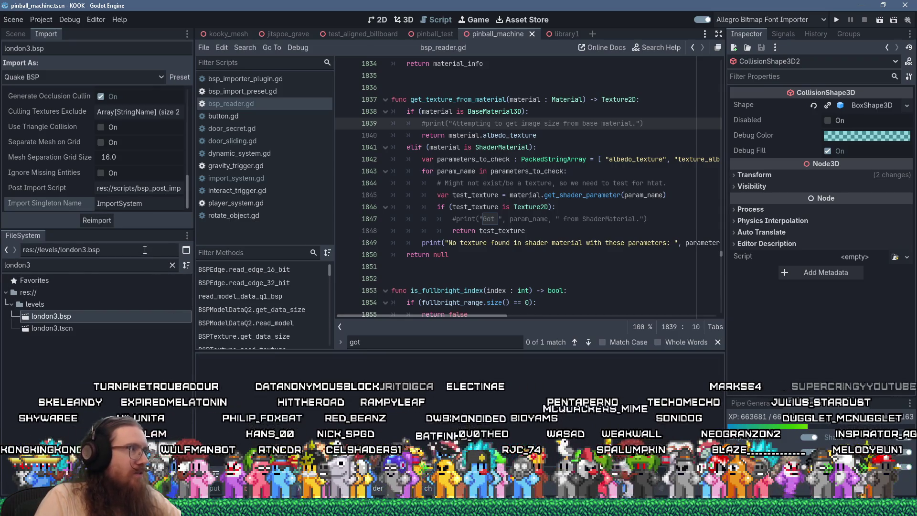
click(103, 223)
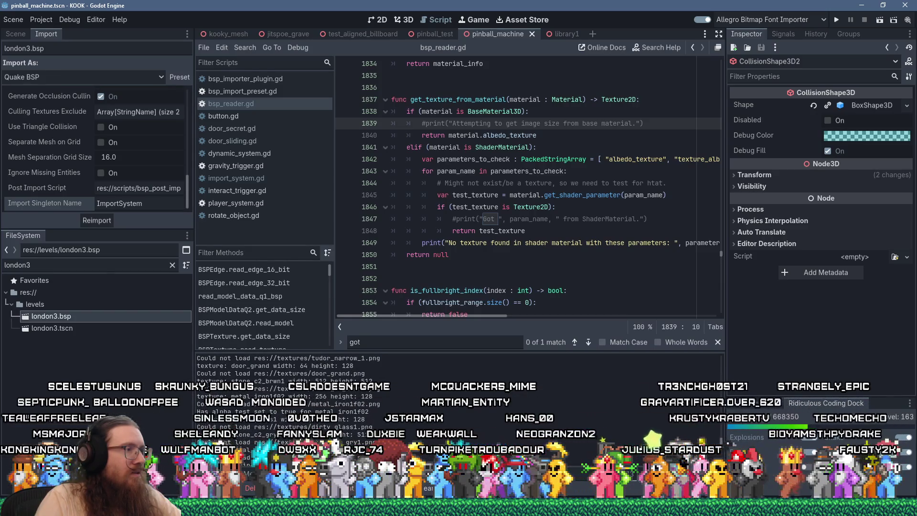
click(505, 229)
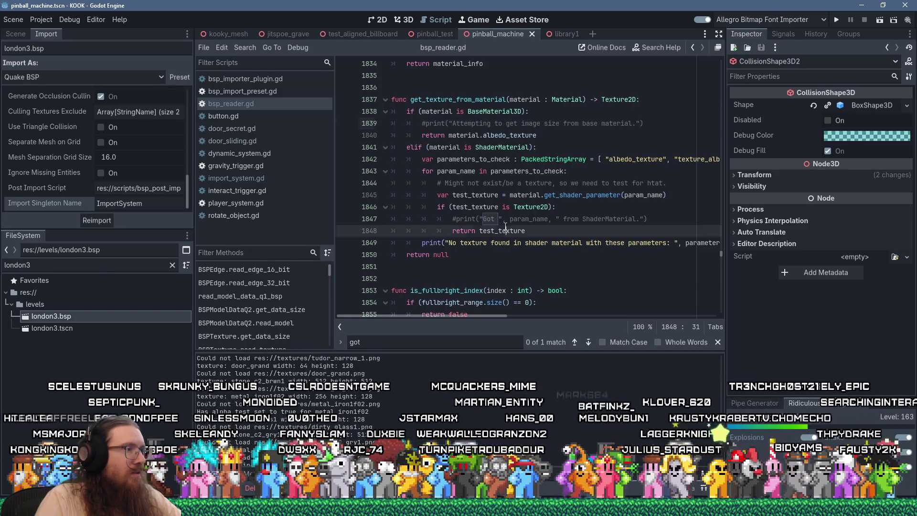
Find "width:" in all project files and comment out the width print on line 160
click(247, 48)
click(277, 120)
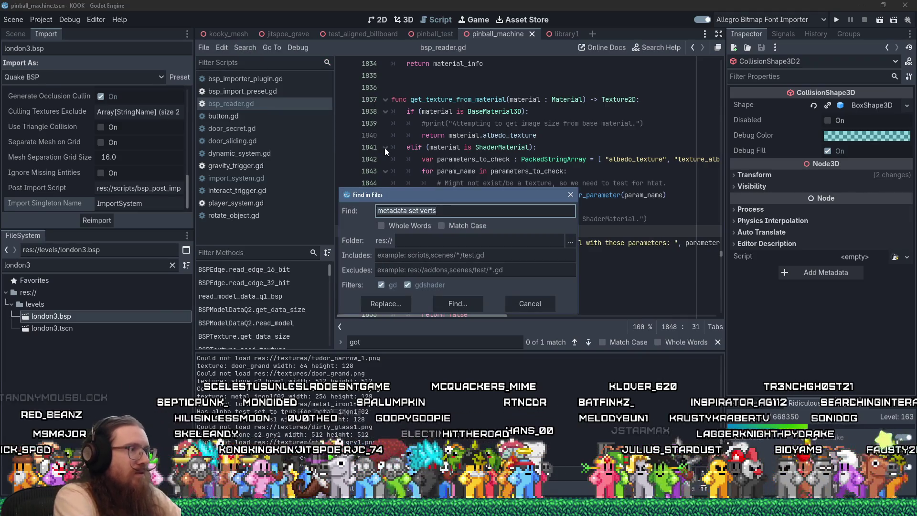
text(width:)
key(Return)
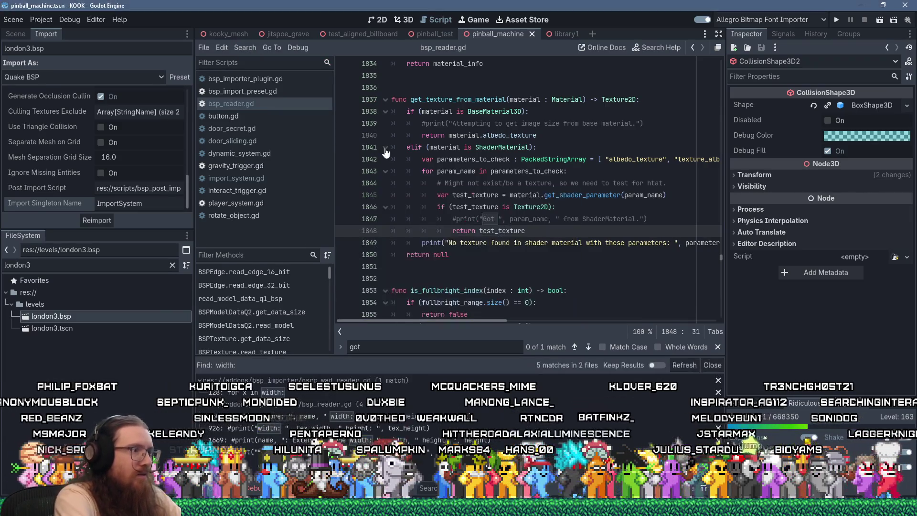
click(265, 414)
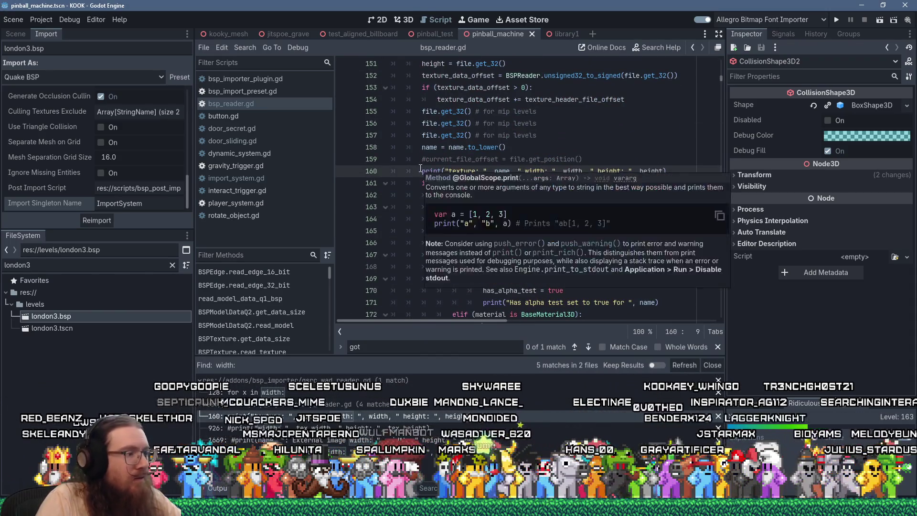
text(#)
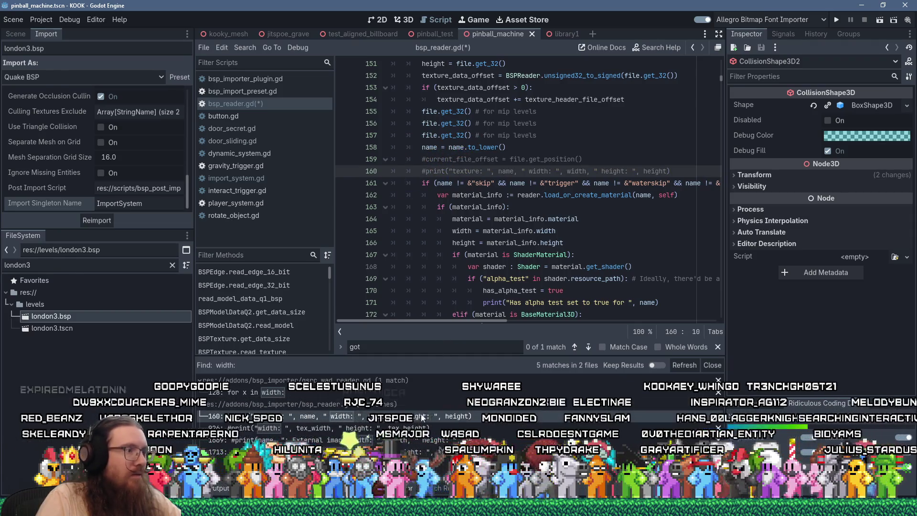
Review the "Material texture width: " print on line 1713 and save bsp_reader.gd
click(220, 452)
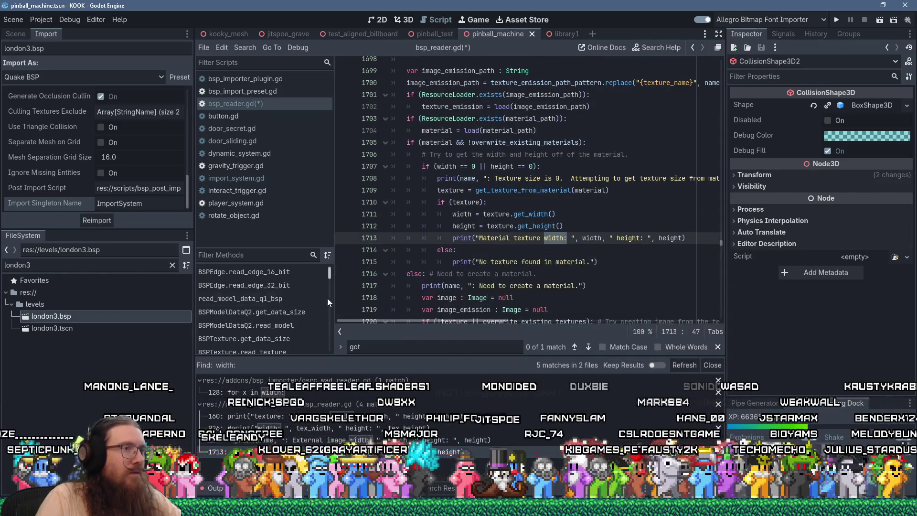
click(456, 239)
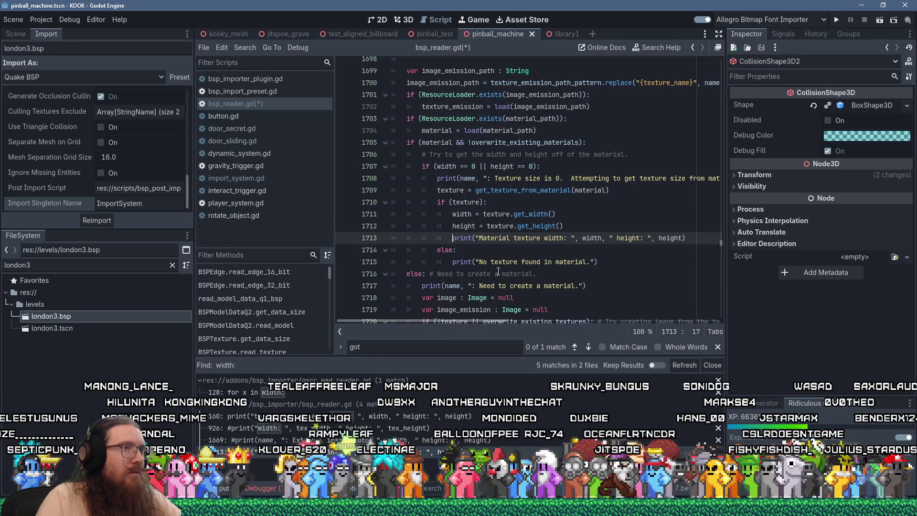
scroll(498, 271, up, 3)
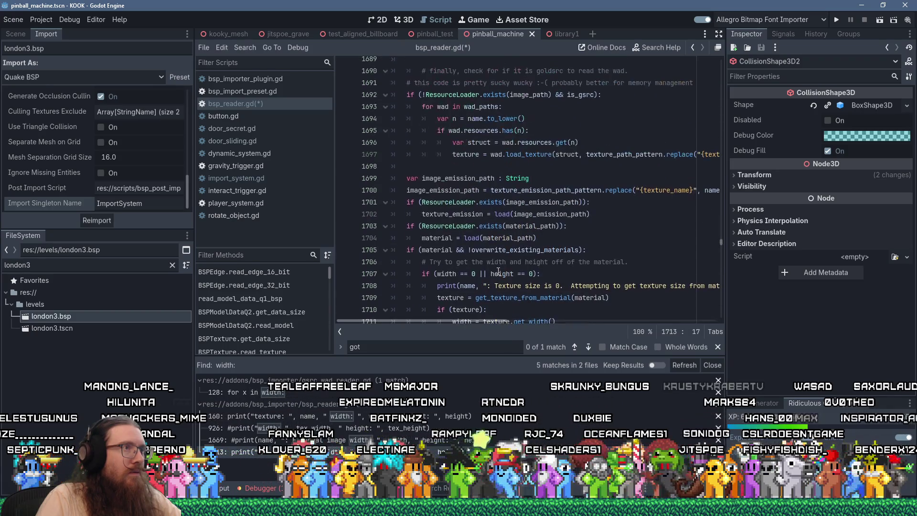
scroll(498, 272, down, 3)
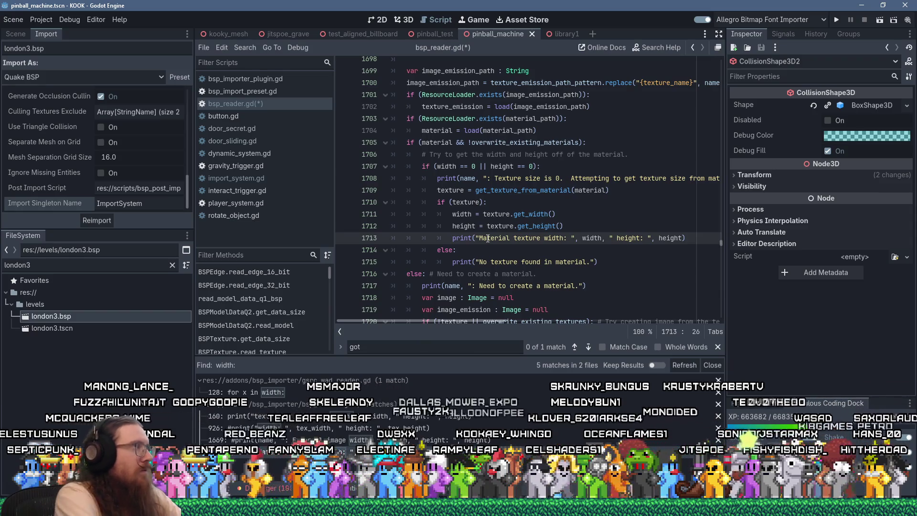
key(ctrl+s)
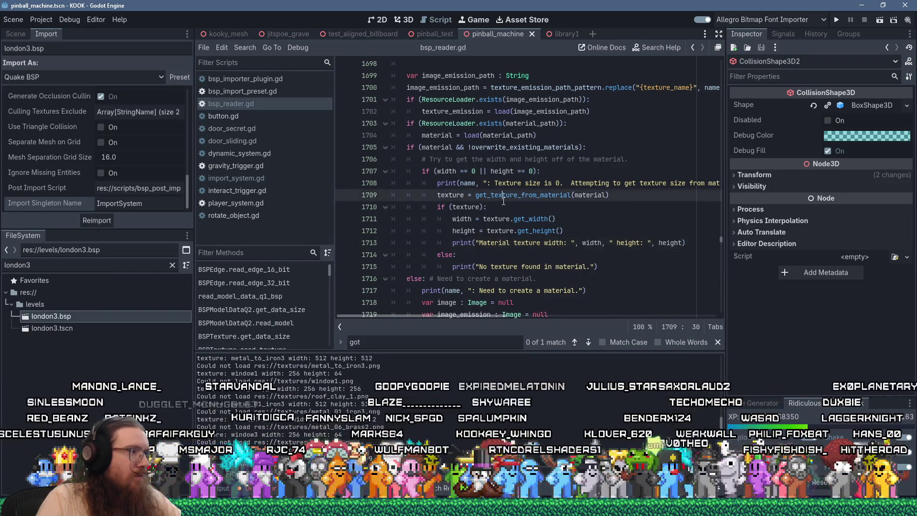
click(536, 195)
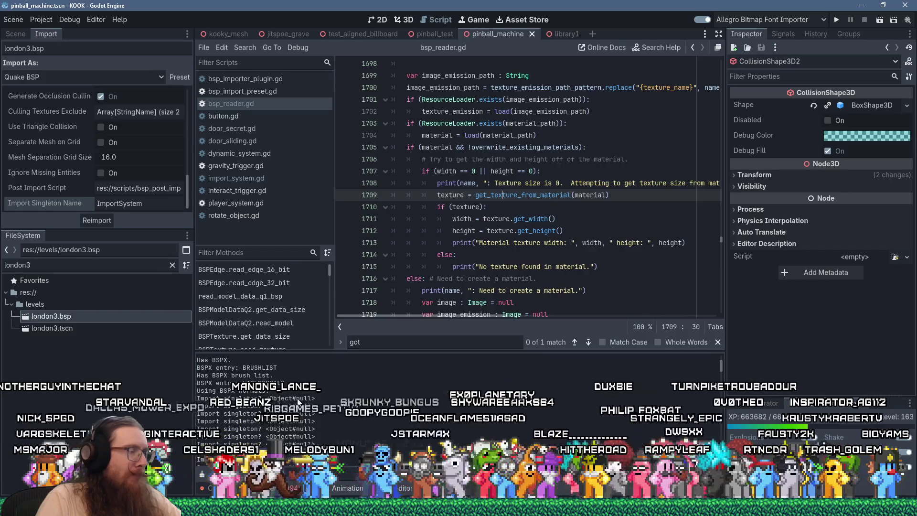
Search the script for 'import_singleton =' and select import_singleton_name on line 418
click(547, 177)
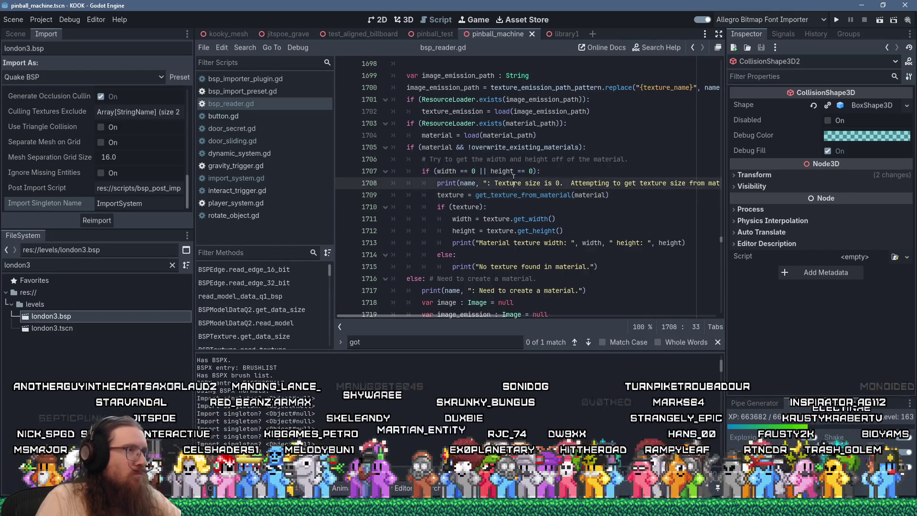
key(ctrl+f)
text(import_singleton)
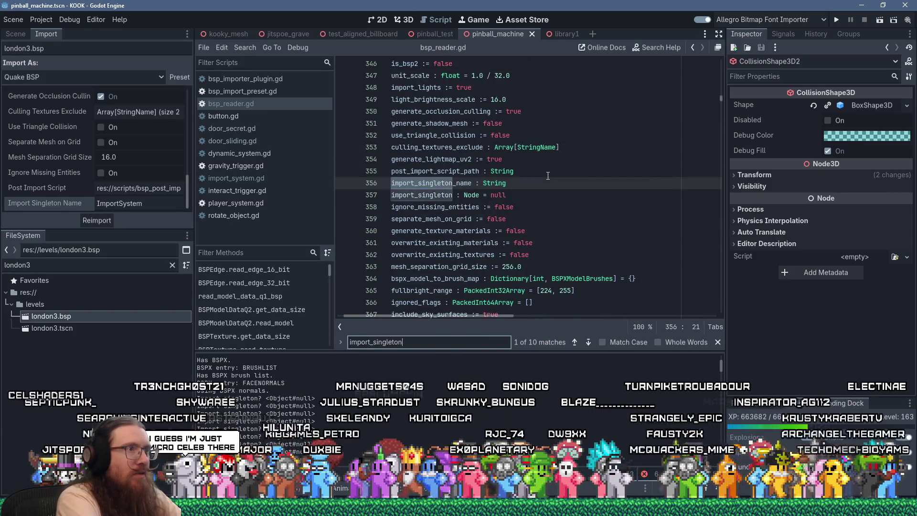
text( =)
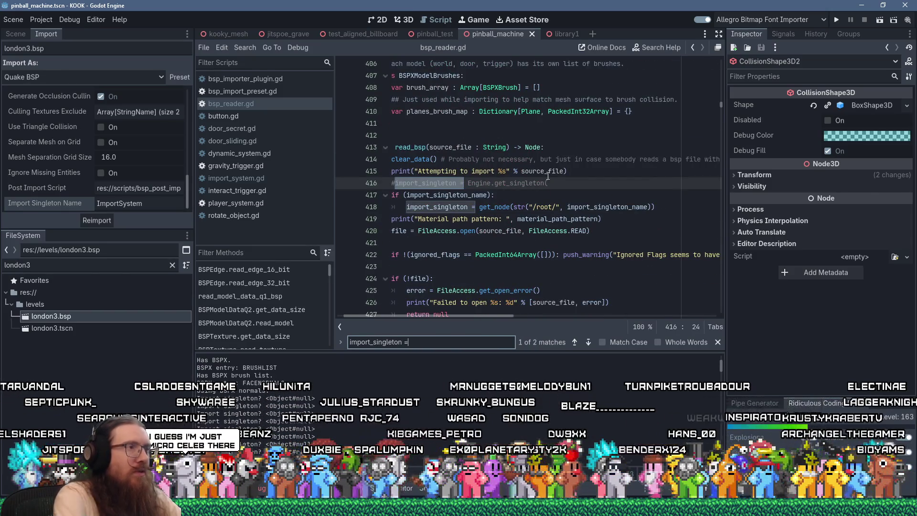
scroll(462, 317, left, 2)
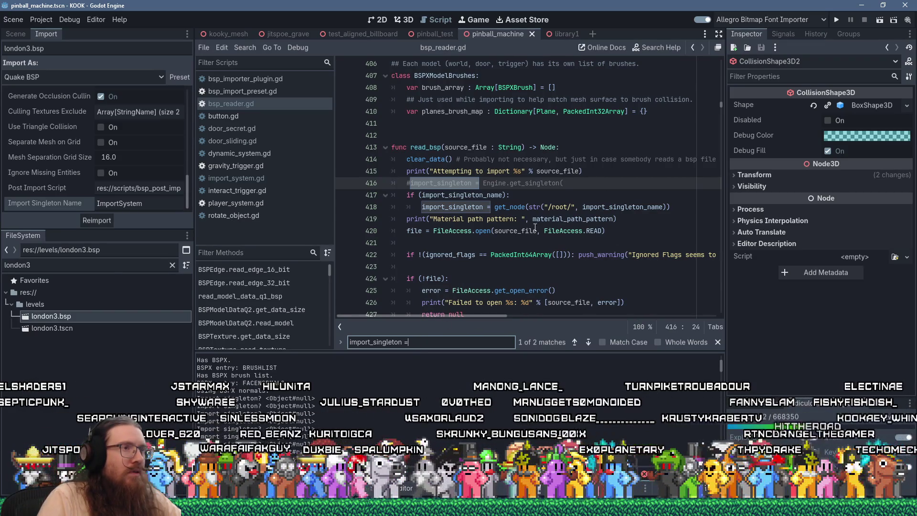
double_click(598, 208)
Rerun the import and read the get_node absolute-path and missing /root/ImportSystem errors
key(ctrl+s)
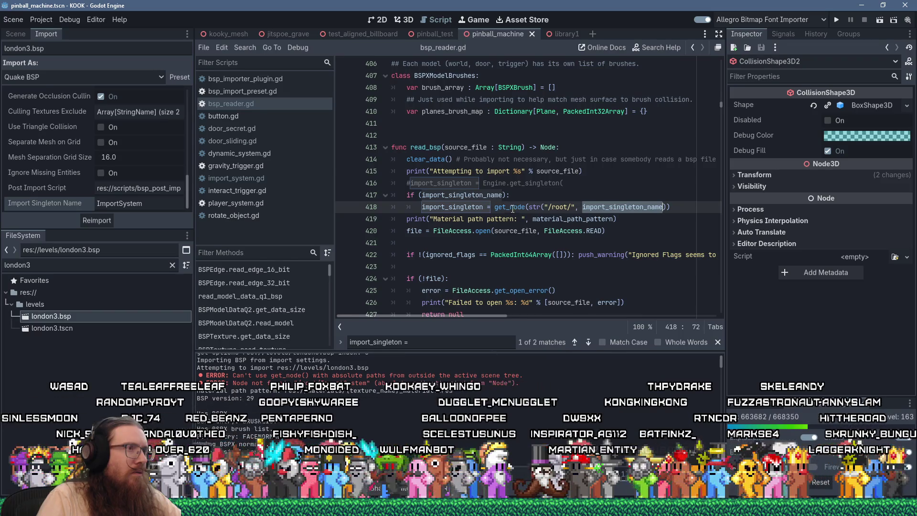
mouse_move(511, 208)
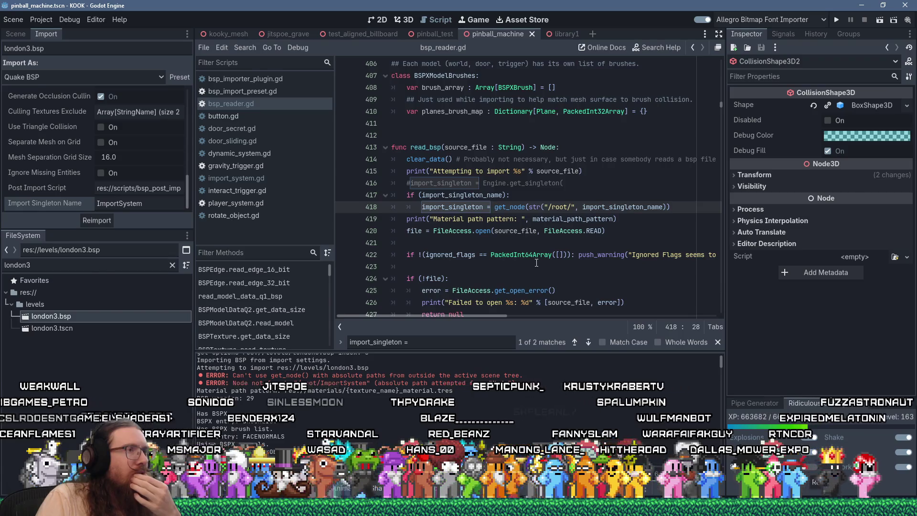
scroll(537, 262, up, 4)
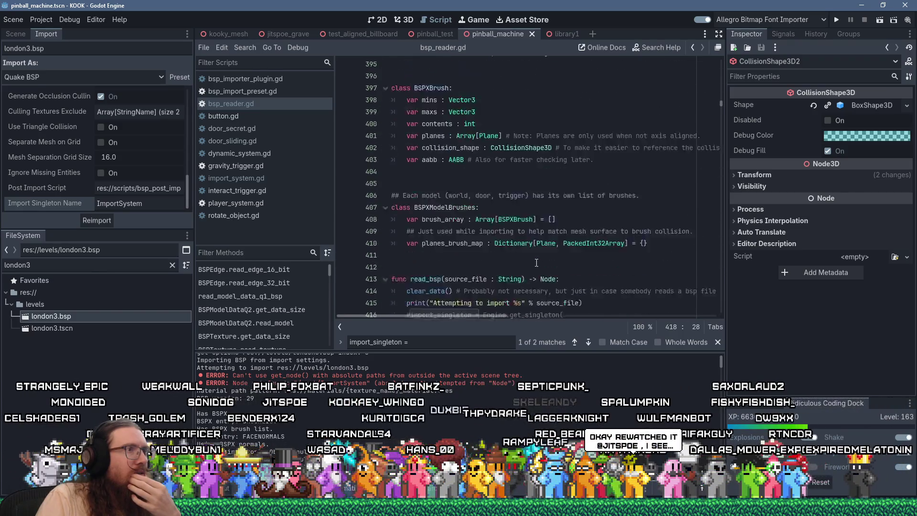
Switch to the Firefox window showing the Twitch Stream Manager dashboard
scroll(537, 263, down, 6)
scroll(536, 263, up, 3)
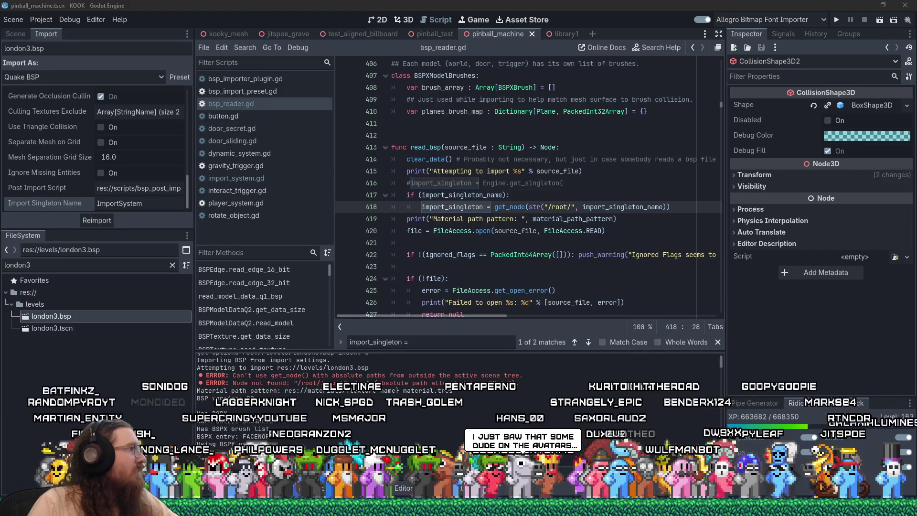
key(alt+Tab)
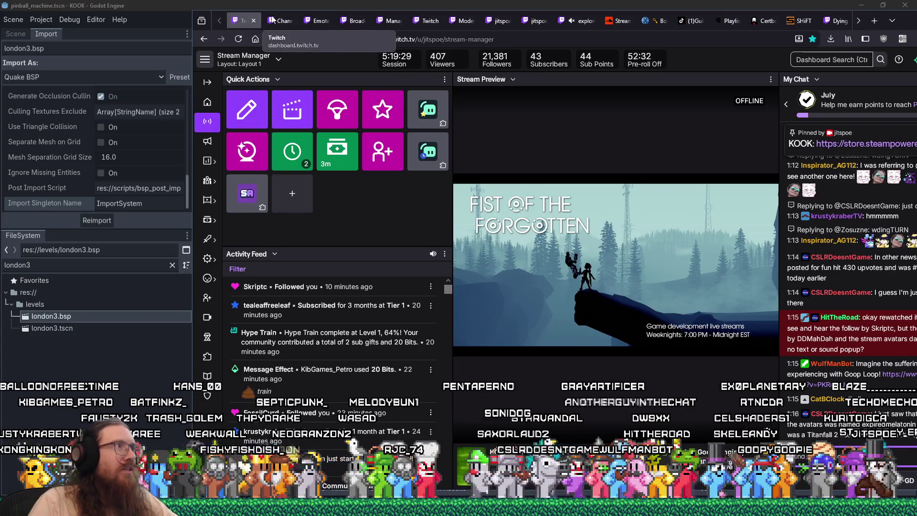
Select the get_node absolute-path error in Output, then bring forward the r/godot singleton thread
mouse_move(910, 20)
mouse_down()
mouse_move(487, 52)
mouse_move(720, 36)
mouse_move(0, 48)
mouse_up()
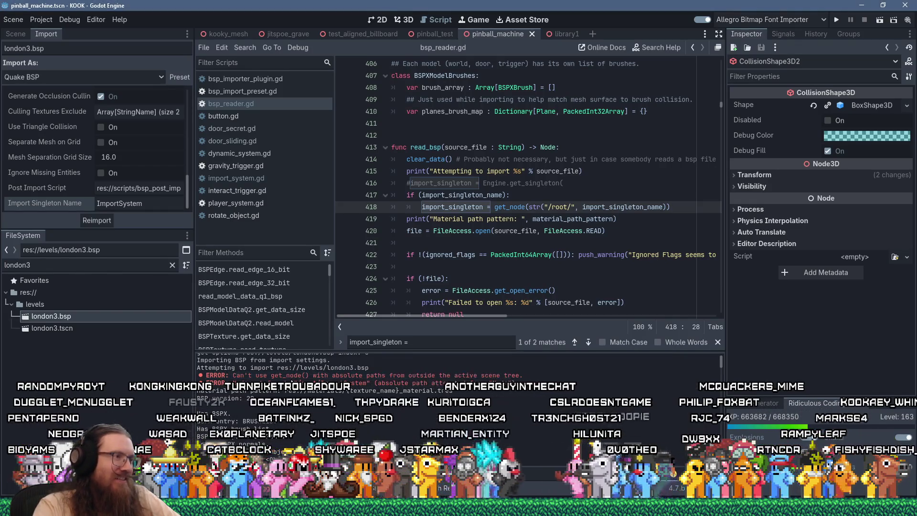
drag(233, 375, 574, 379)
key(ctrl+c)
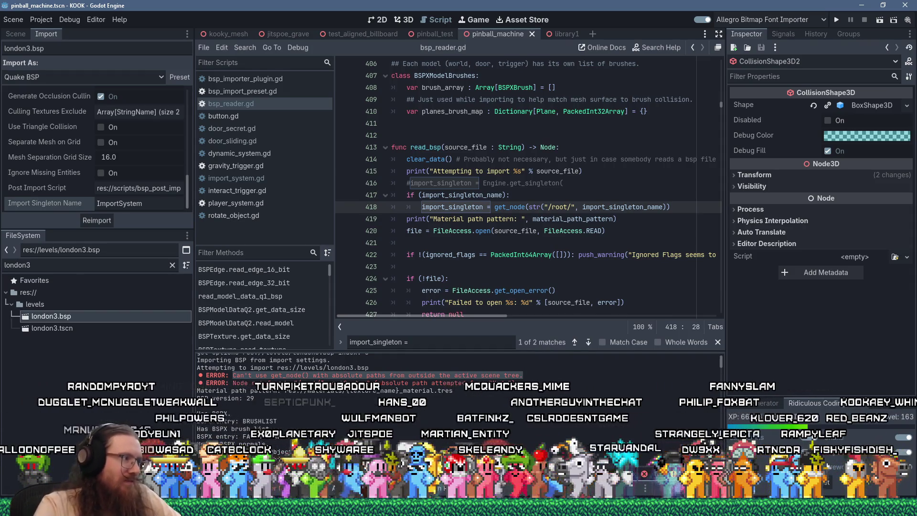
key(alt+Tab)
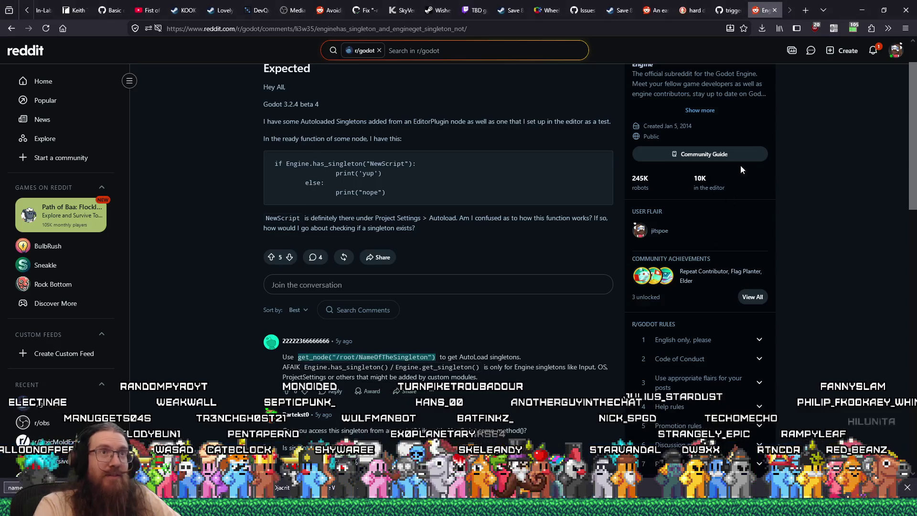
Search DuckDuckGo in a new tab for the quoted get_node absolute-path error
key(ctrl+t)
text(")
key(ctrl+v)
text(")
key(Return)
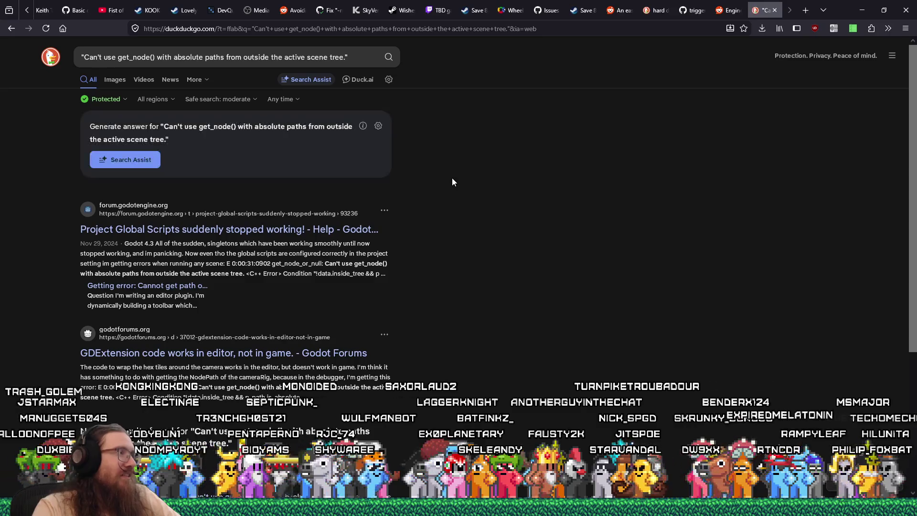
Read the 'Project Global Scripts suddenly stopped working!' forum thread, then return to the results
click(316, 231)
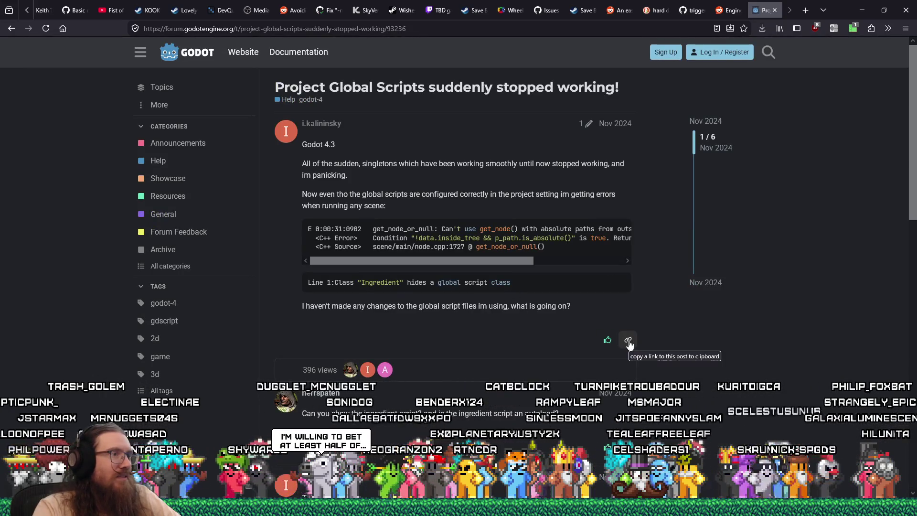
scroll(629, 340, down, 10)
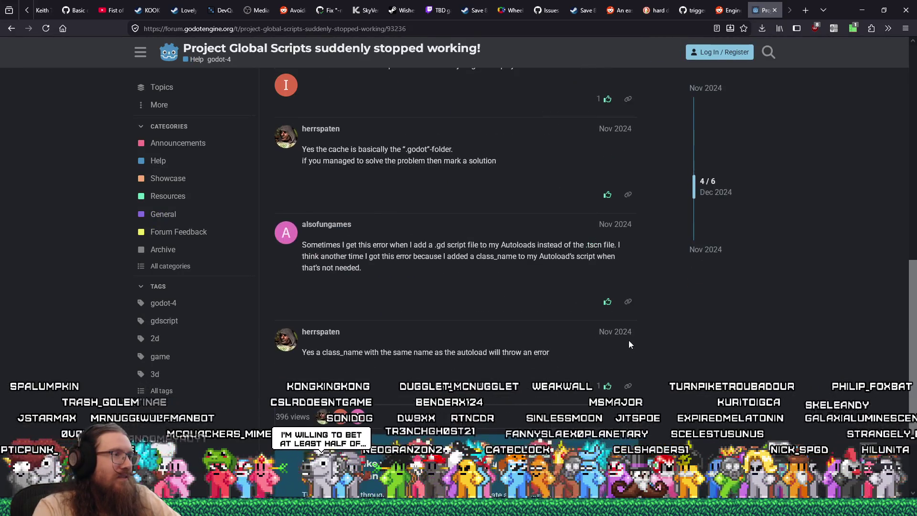
scroll(629, 341, down, 3)
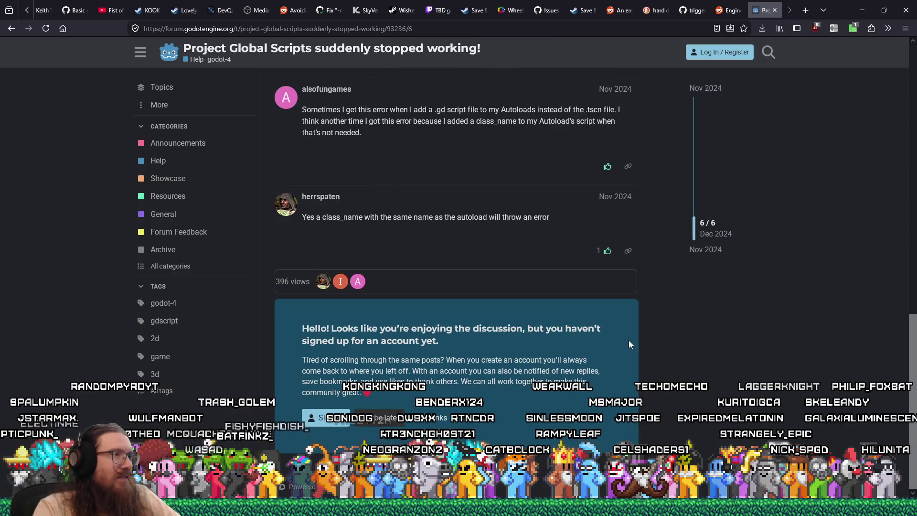
scroll(629, 340, up, 4)
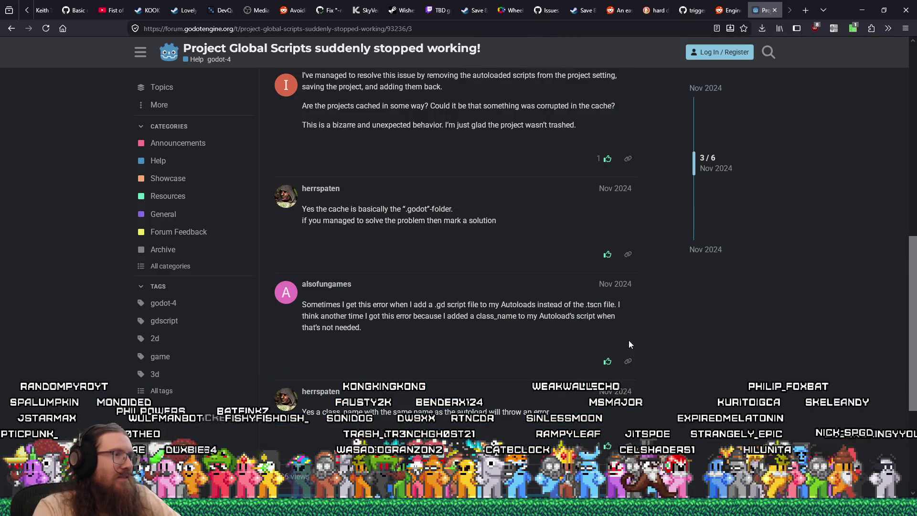
scroll(628, 340, up, 3)
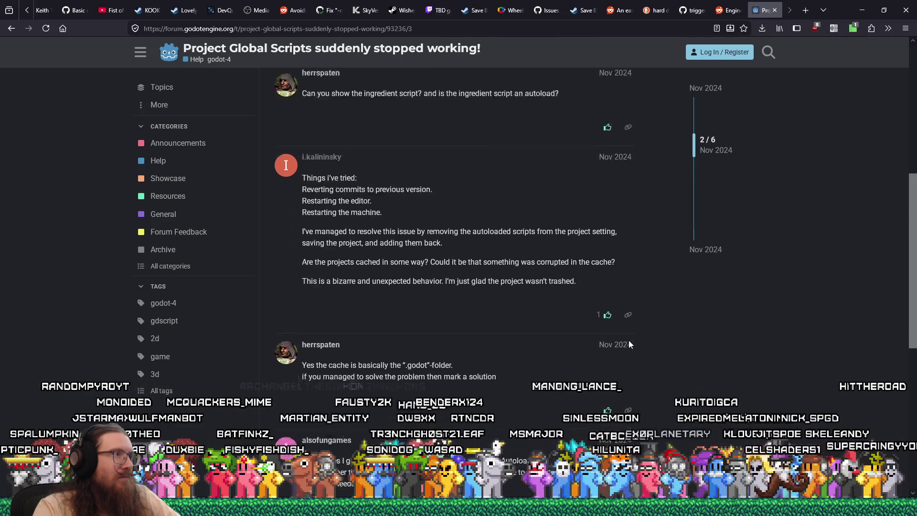
scroll(629, 340, up, 4)
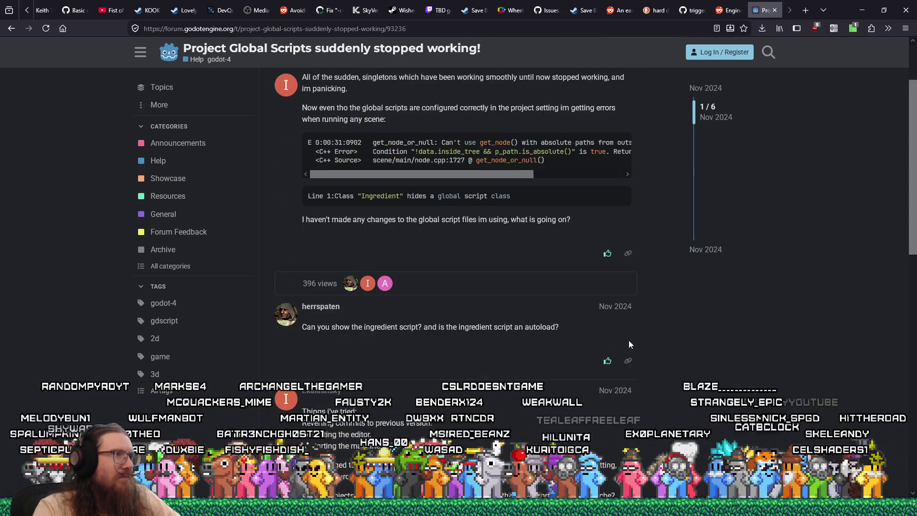
scroll(629, 340, up, 2)
mouse_move(494, 265)
mouse_down()
mouse_move(599, 266)
mouse_move(474, 260)
mouse_up()
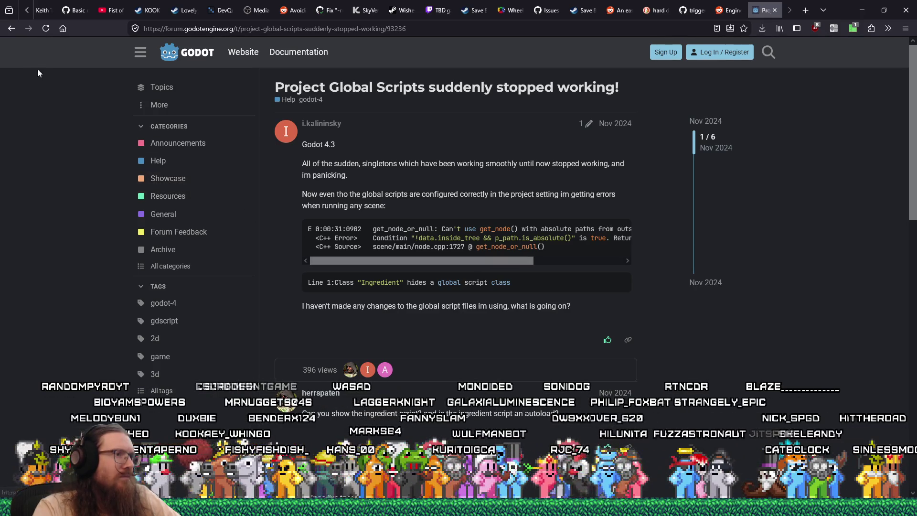
click(13, 29)
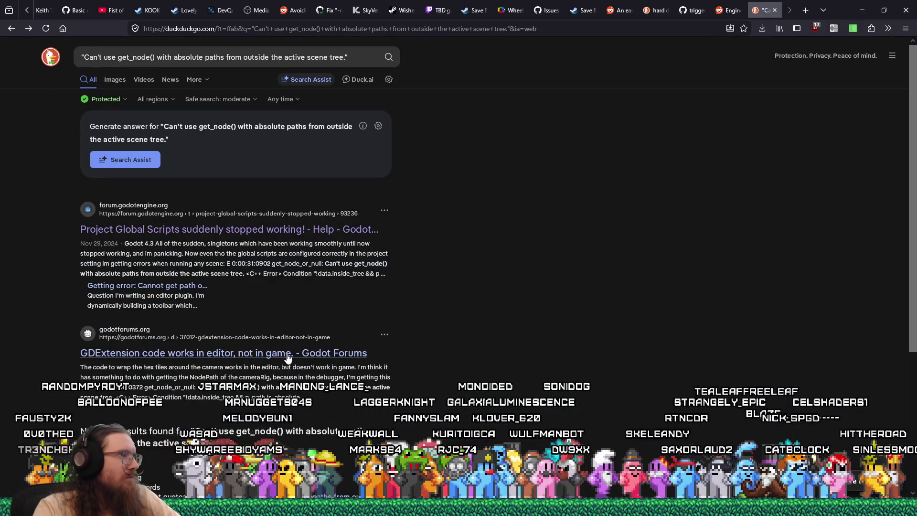
Read the 'Cannot get path of node as it is not in a scene tree' thread, then go back
scroll(288, 359, down, 3)
scroll(288, 358, up, 3)
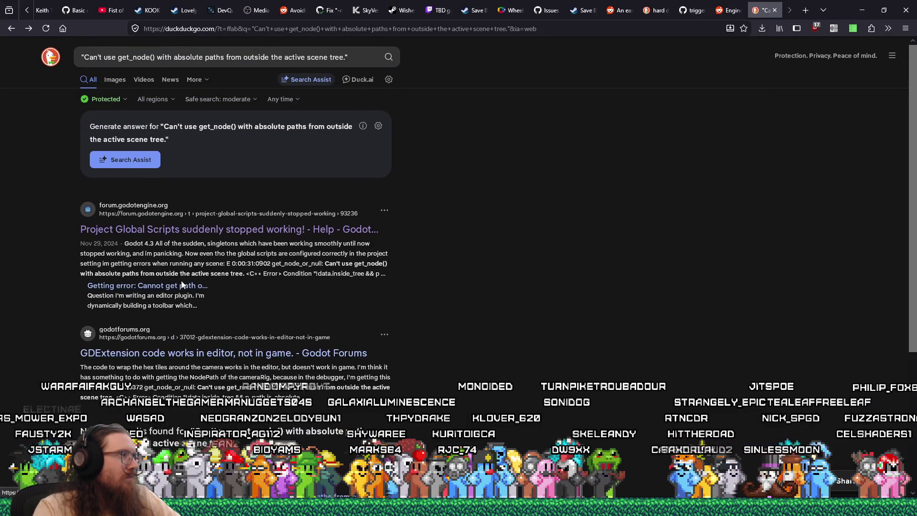
click(186, 287)
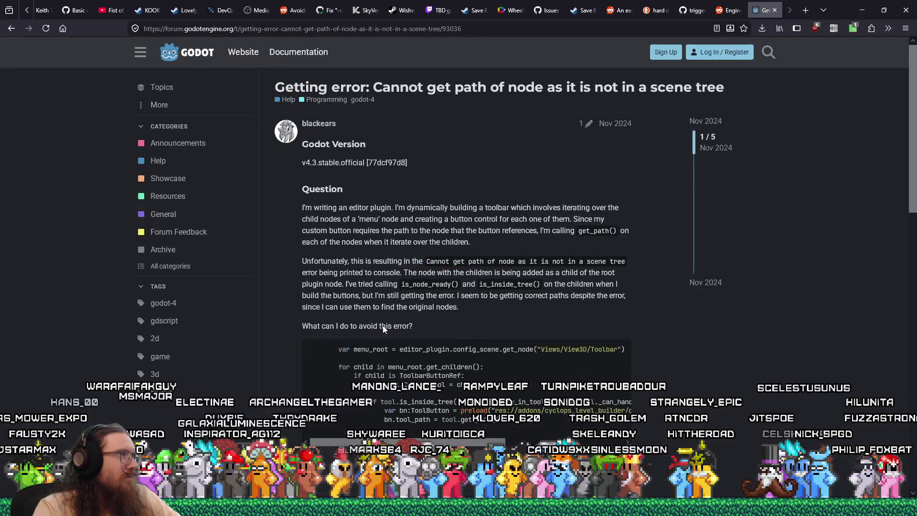
scroll(561, 311, down, 1)
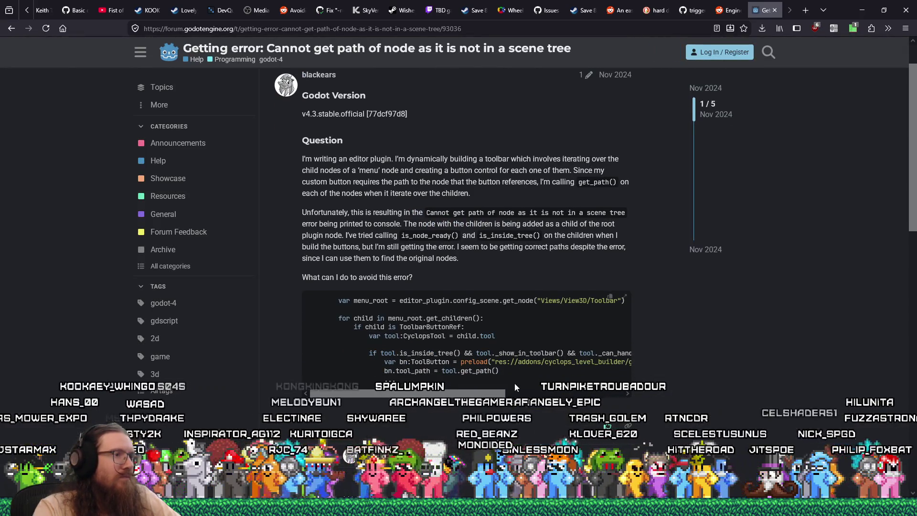
mouse_move(476, 394)
mouse_down()
mouse_move(588, 393)
mouse_move(478, 393)
mouse_up()
scroll(428, 336, down, 5)
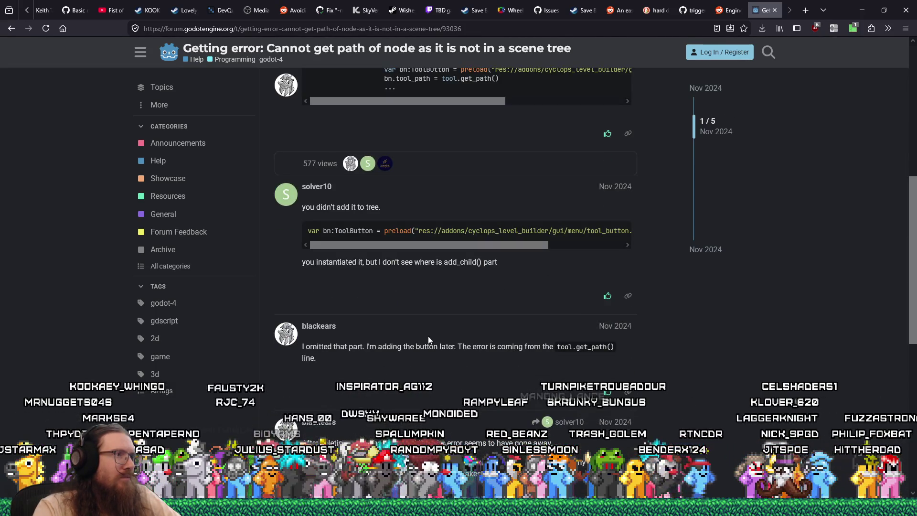
scroll(428, 339, down, 6)
scroll(428, 339, down, 2)
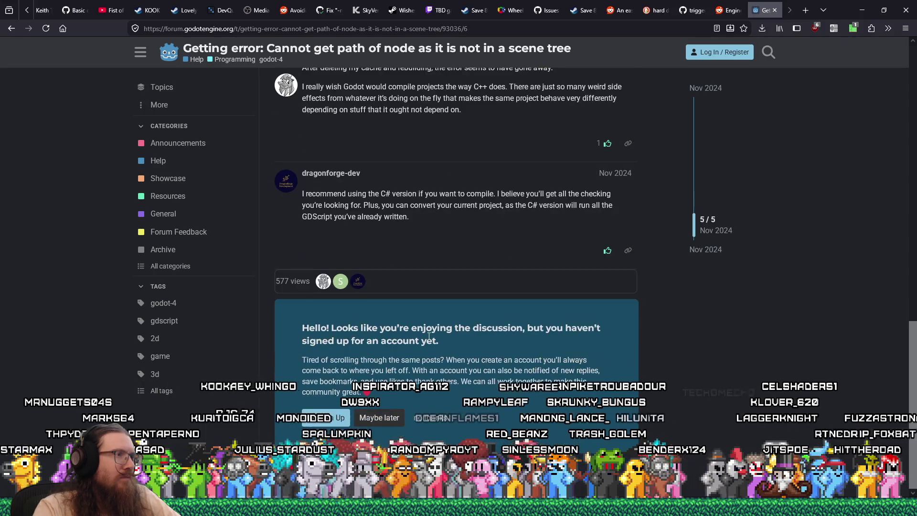
scroll(428, 339, up, 5)
key(alt+Left)
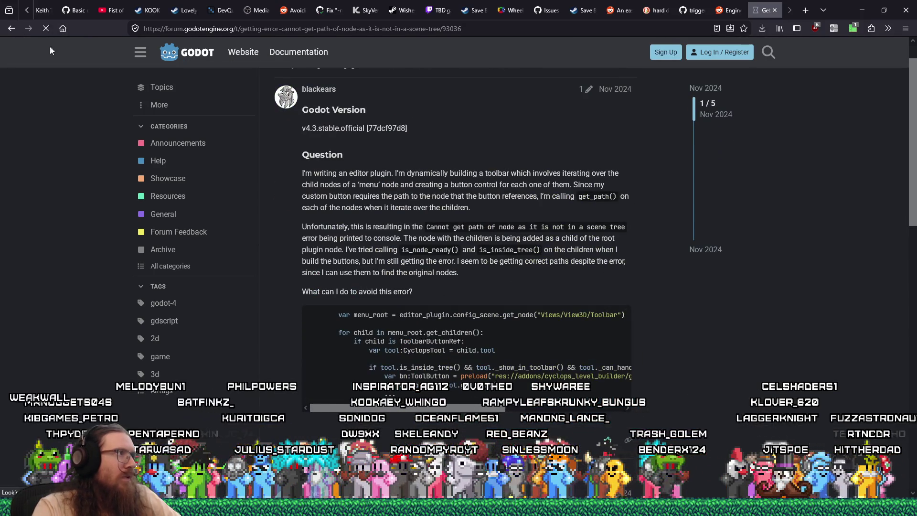
key(alt+Left)
Rerun the quoted error query on Google using the !g bang
click(204, 64)
key(Home)
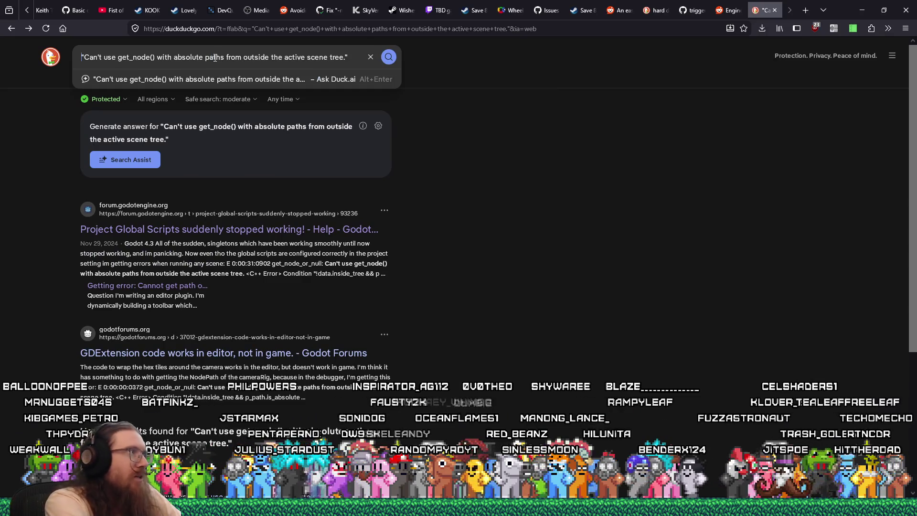
text(!)
key(Return)
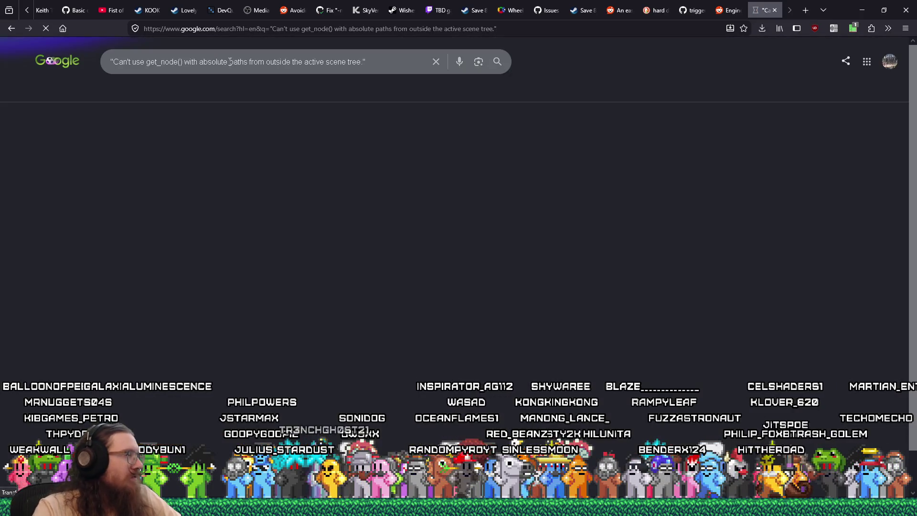
Read through closed GitHub issue #119492, then return to the Google results
scroll(528, 234, down, 3)
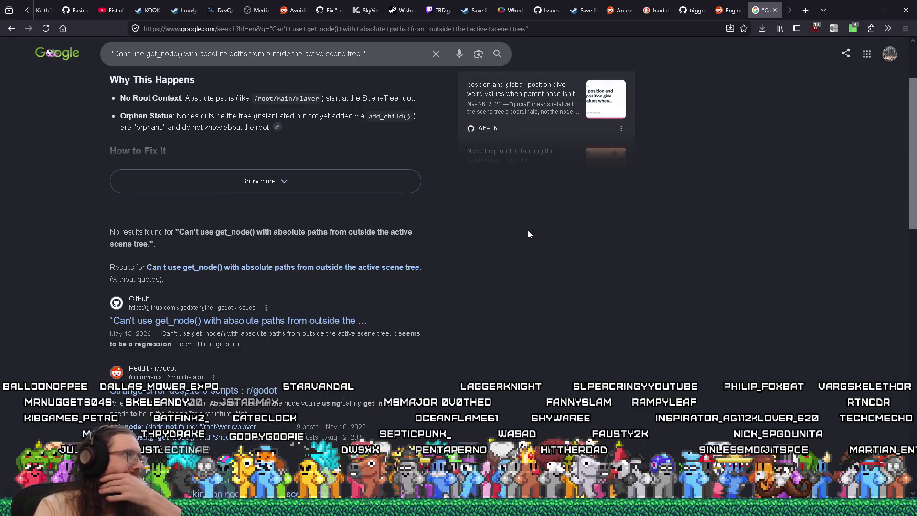
scroll(528, 234, down, 1)
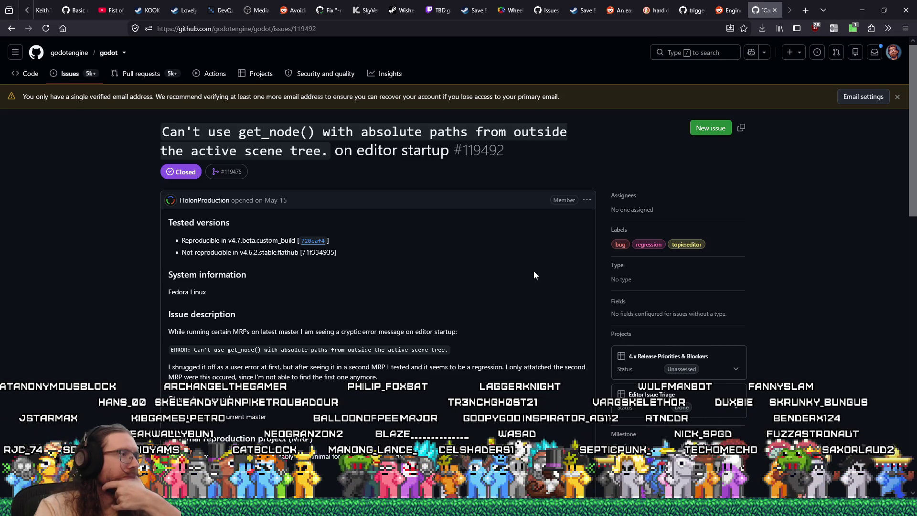
scroll(534, 271, down, 4)
scroll(534, 275, down, 5)
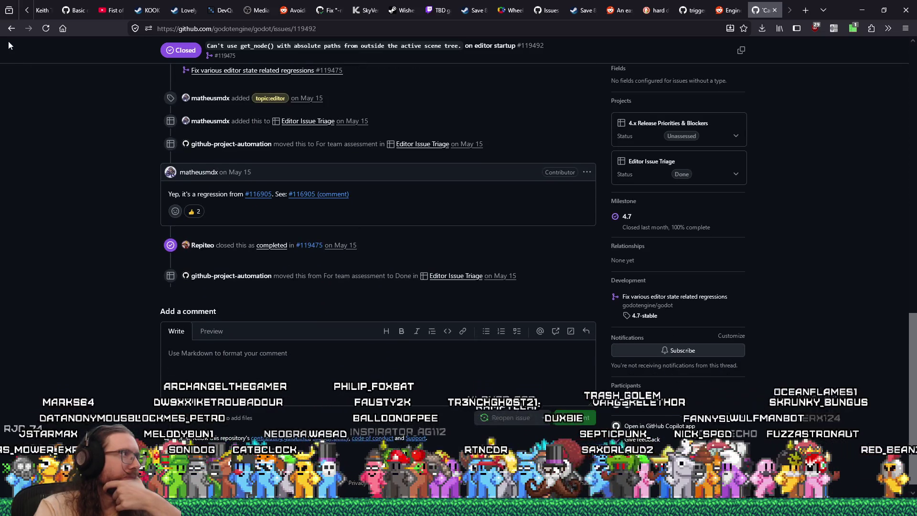
key(alt+Left)
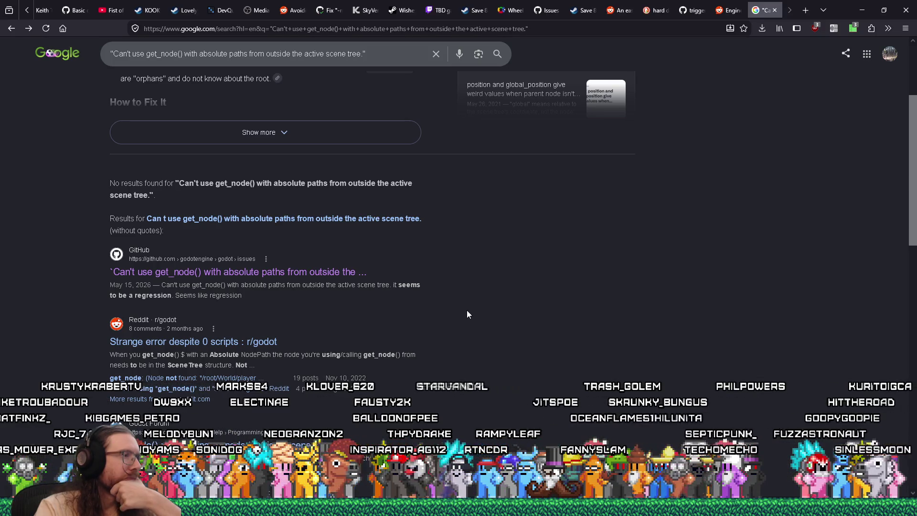
scroll(467, 314, down, 1)
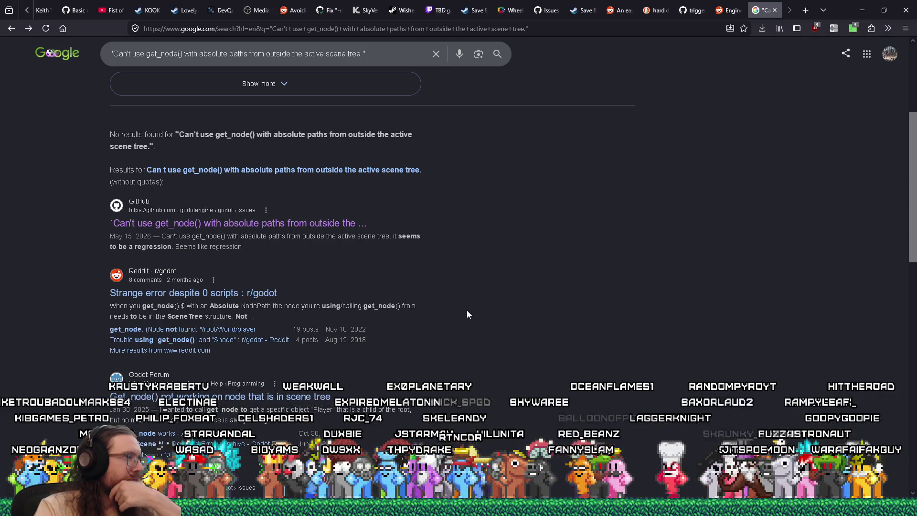
scroll(467, 314, down, 3)
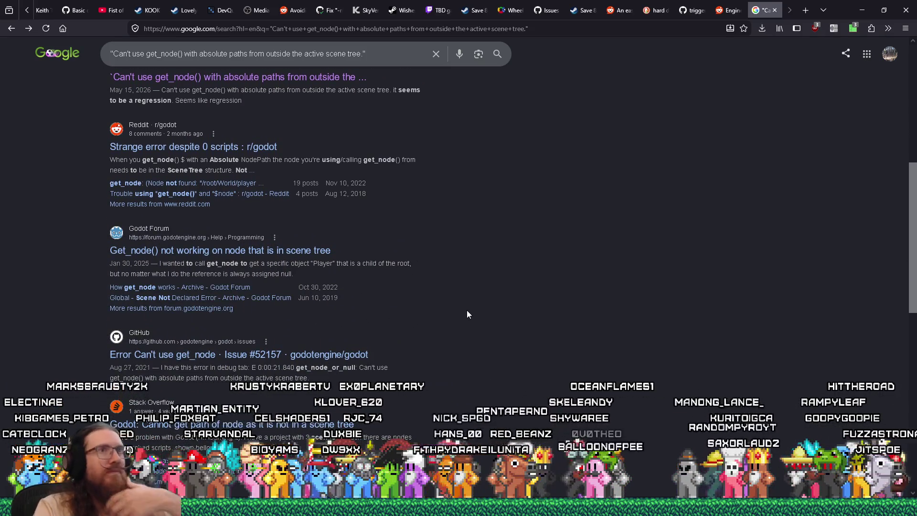
key(alt+Tab)
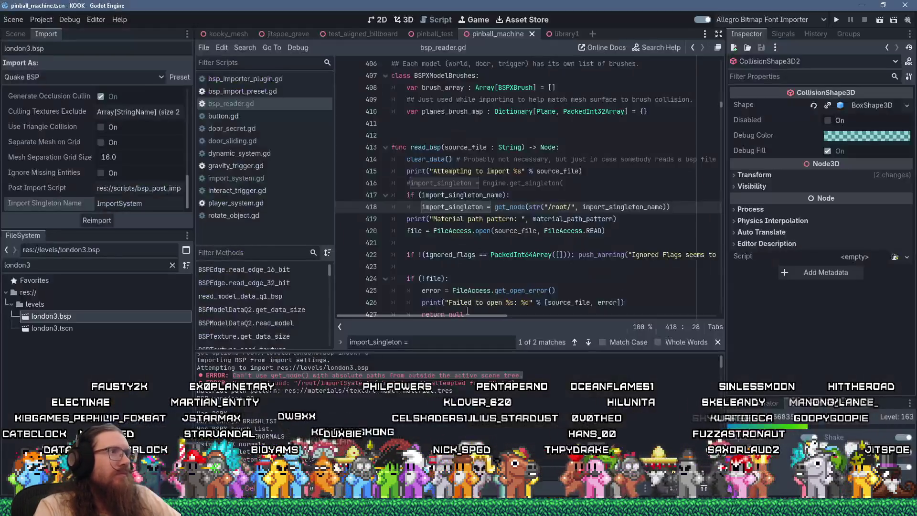
click(531, 183)
scroll(518, 236, up, 12)
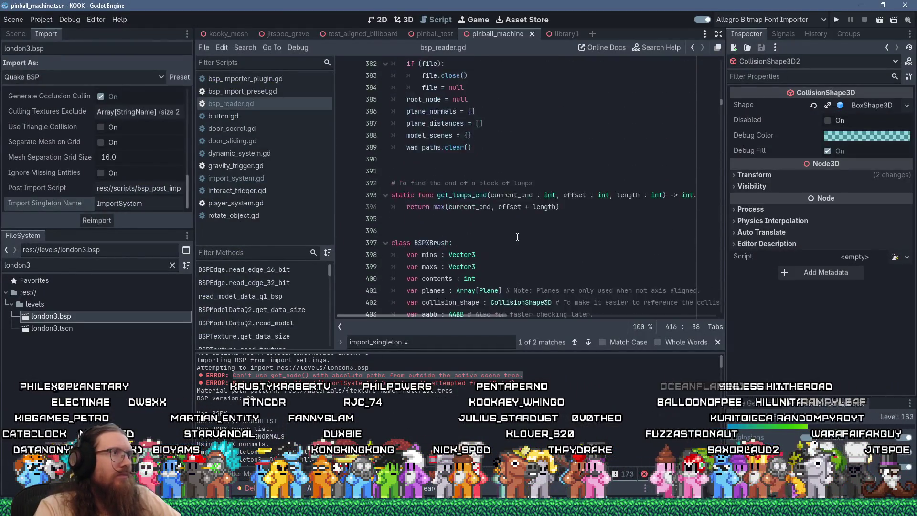
scroll(517, 236, up, 4)
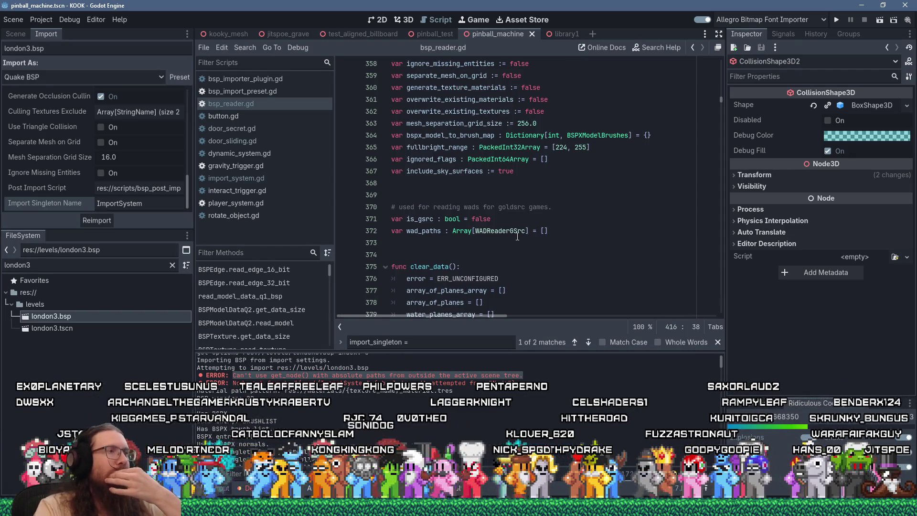
scroll(517, 236, down, 12)
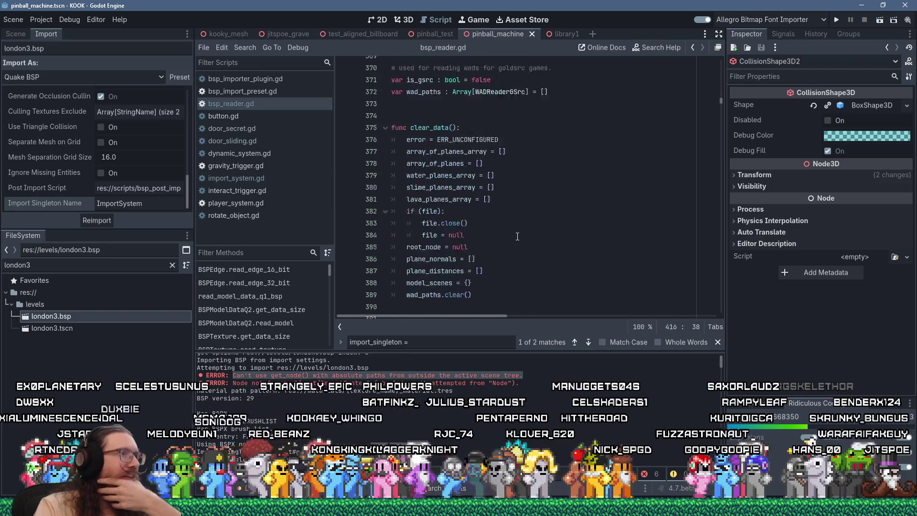
scroll(517, 236, down, 4)
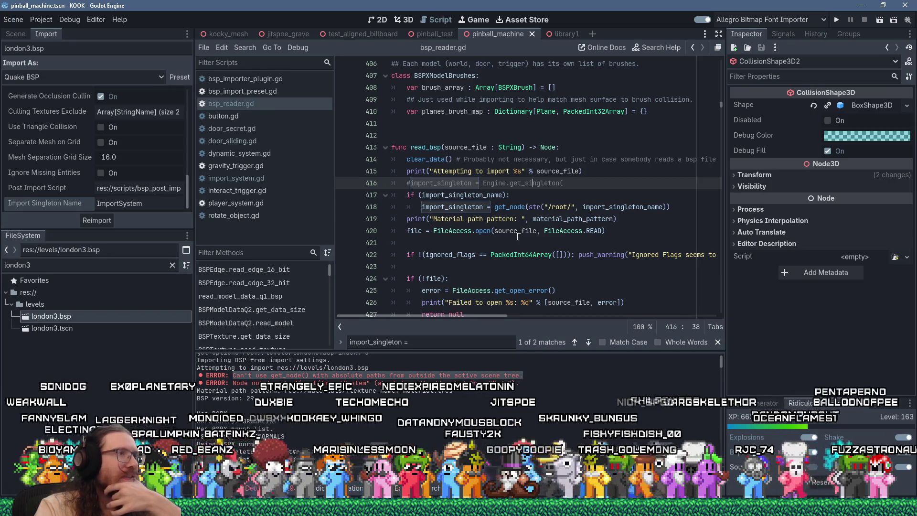
scroll(517, 236, down, 2)
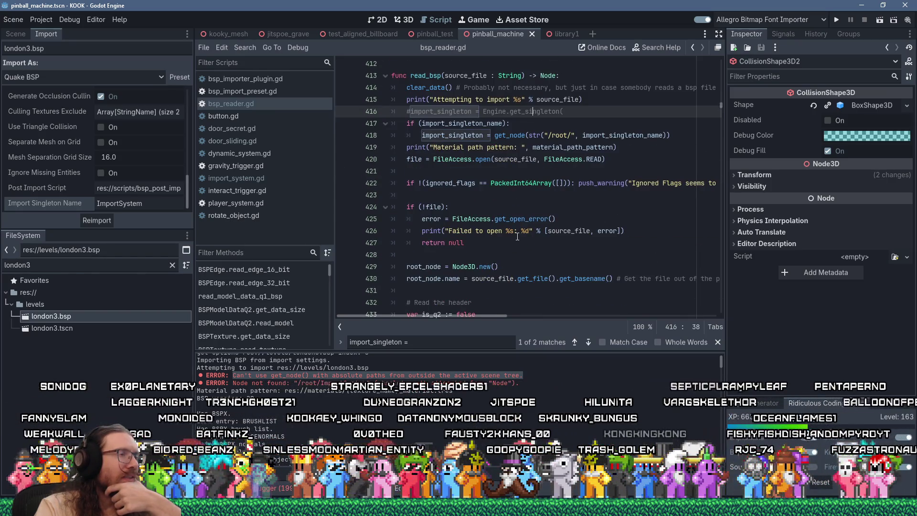
scroll(517, 236, down, 2)
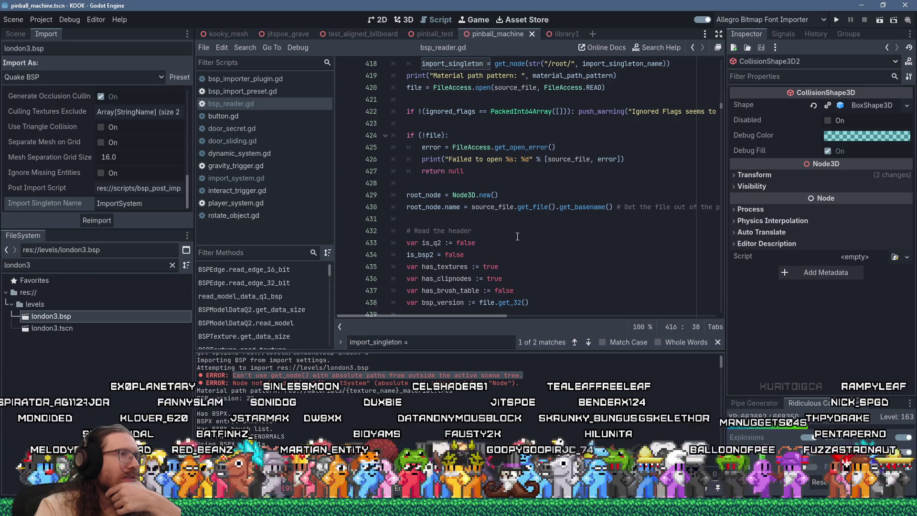
click(440, 197)
scroll(499, 222, down, 4)
scroll(499, 222, down, 8)
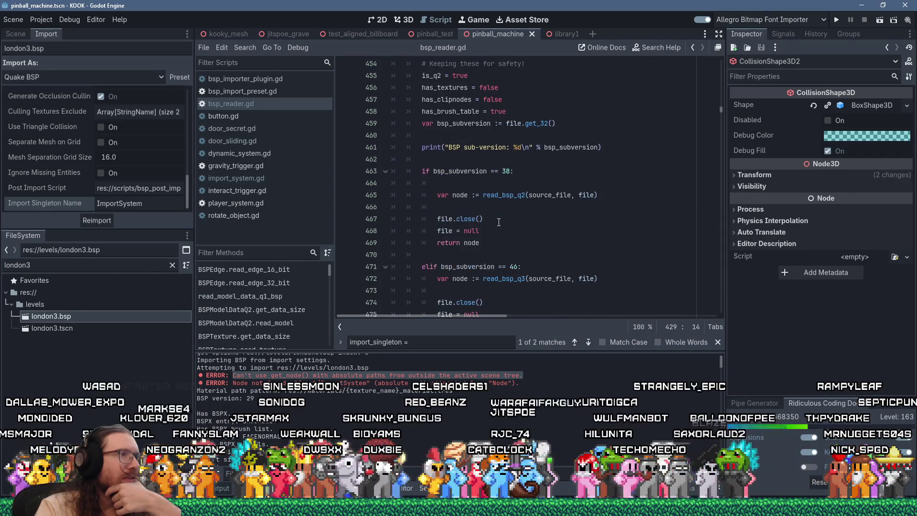
scroll(499, 222, down, 5)
scroll(498, 222, down, 19)
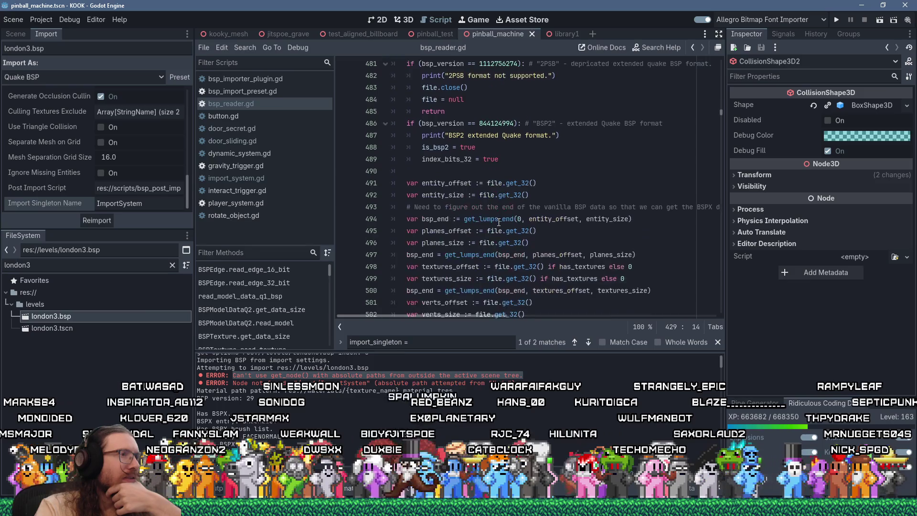
scroll(499, 222, down, 9)
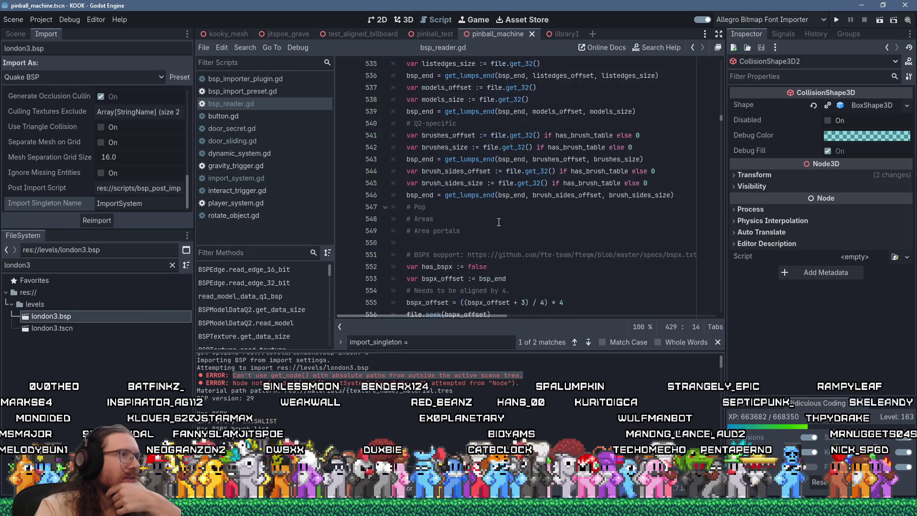
scroll(498, 222, down, 20)
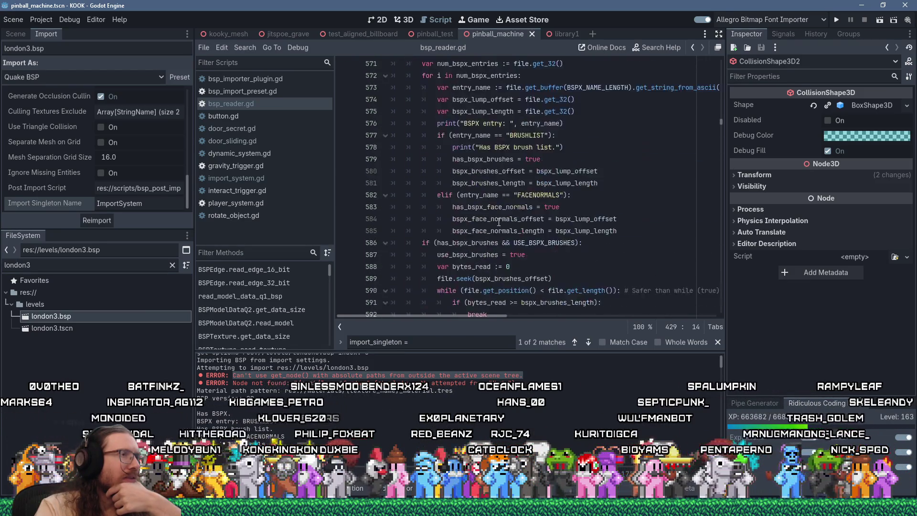
scroll(499, 222, down, 12)
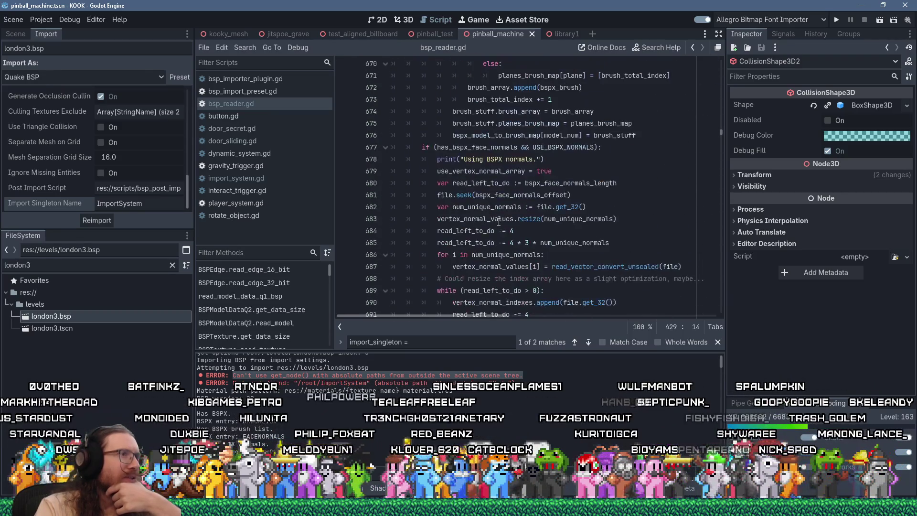
scroll(499, 222, down, 2)
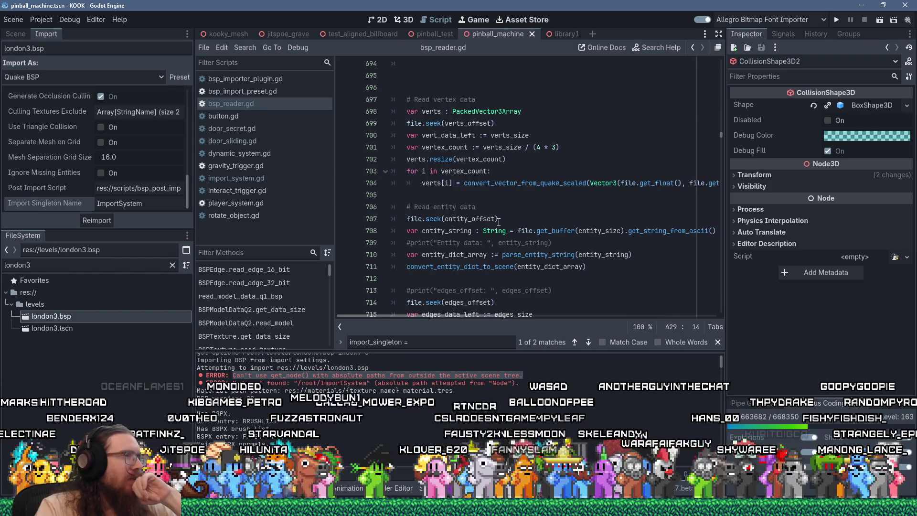
scroll(499, 222, up, 20)
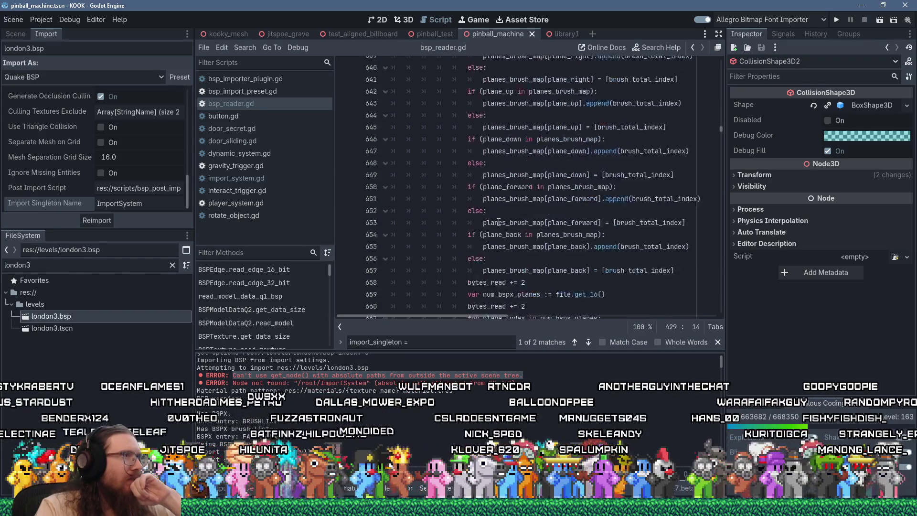
scroll(499, 222, up, 12)
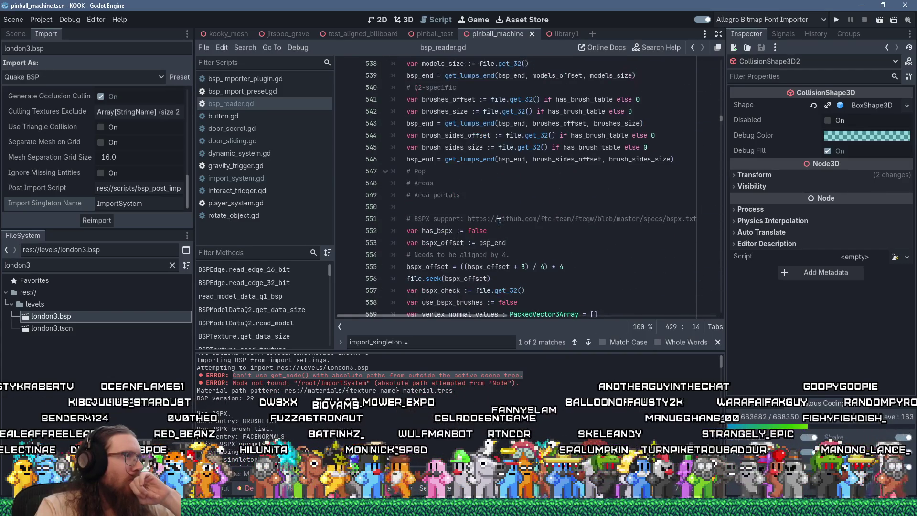
scroll(499, 222, down, 7)
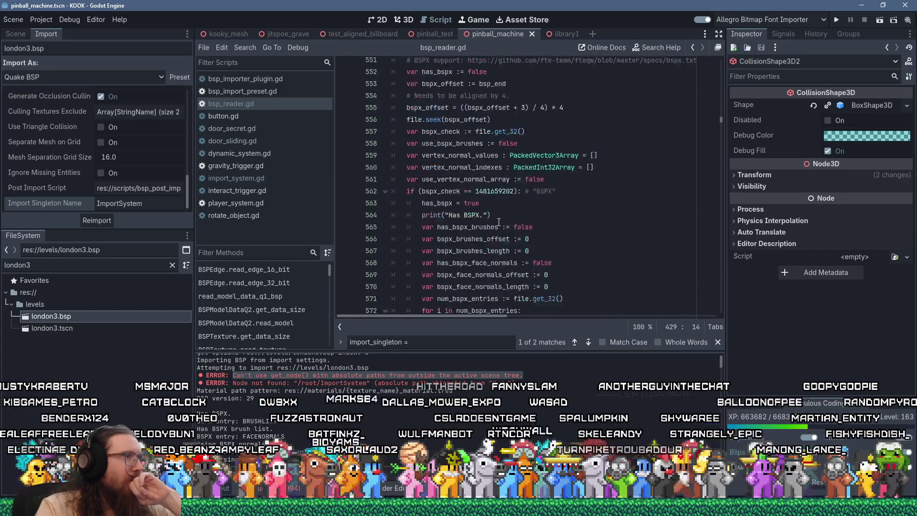
scroll(499, 222, down, 12)
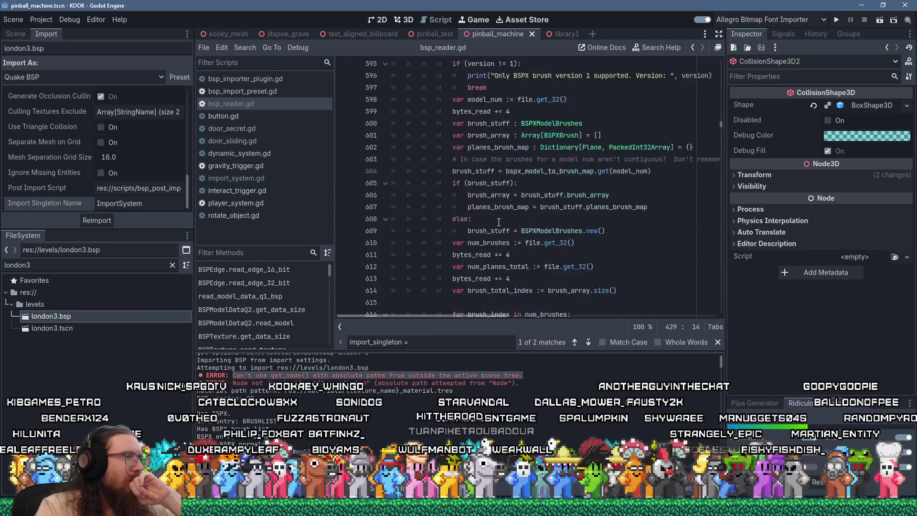
scroll(499, 223, down, 20)
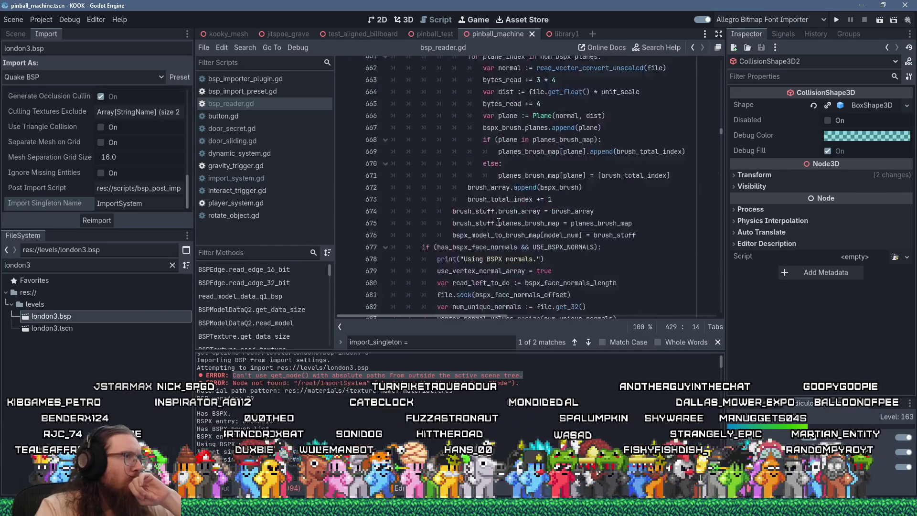
scroll(499, 222, down, 4)
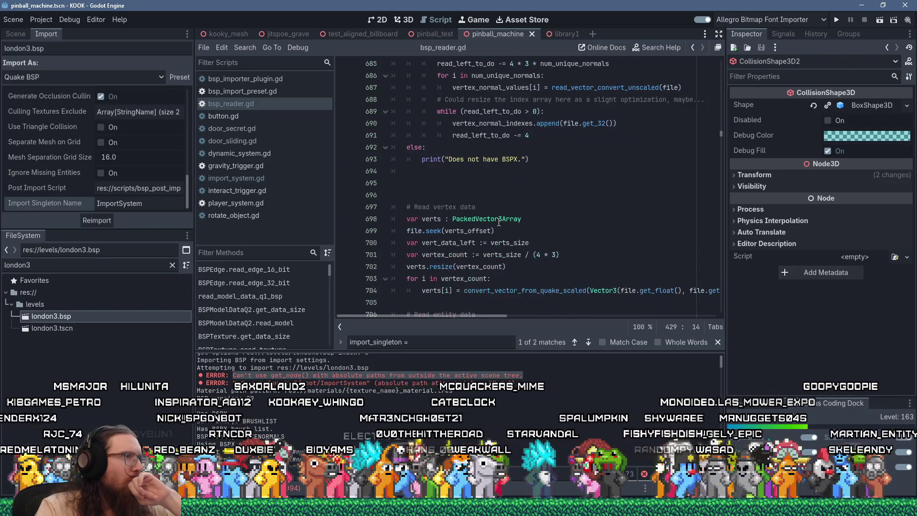
scroll(499, 222, down, 3)
scroll(499, 222, down, 6)
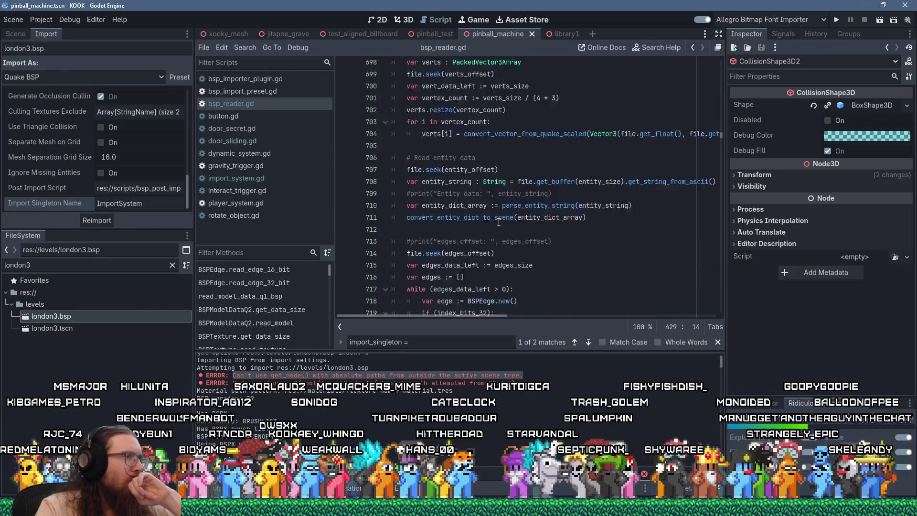
scroll(499, 222, down, 19)
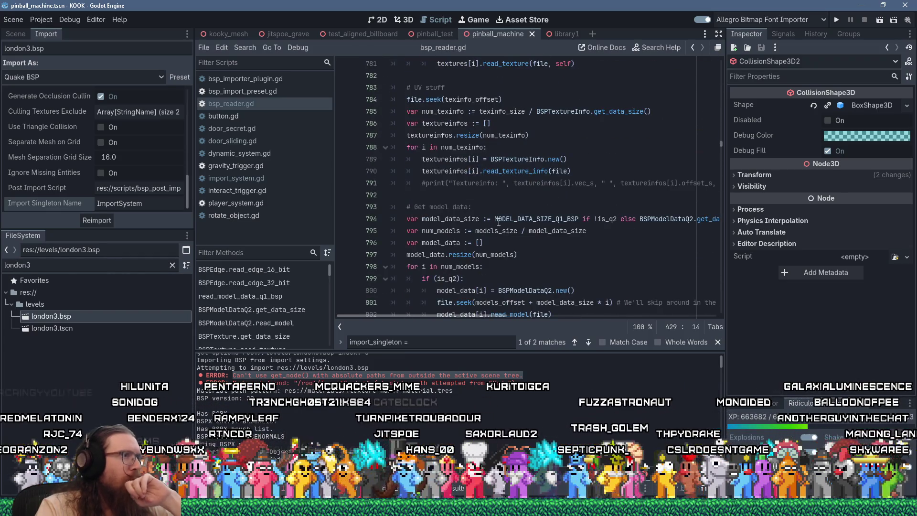
scroll(498, 223, down, 17)
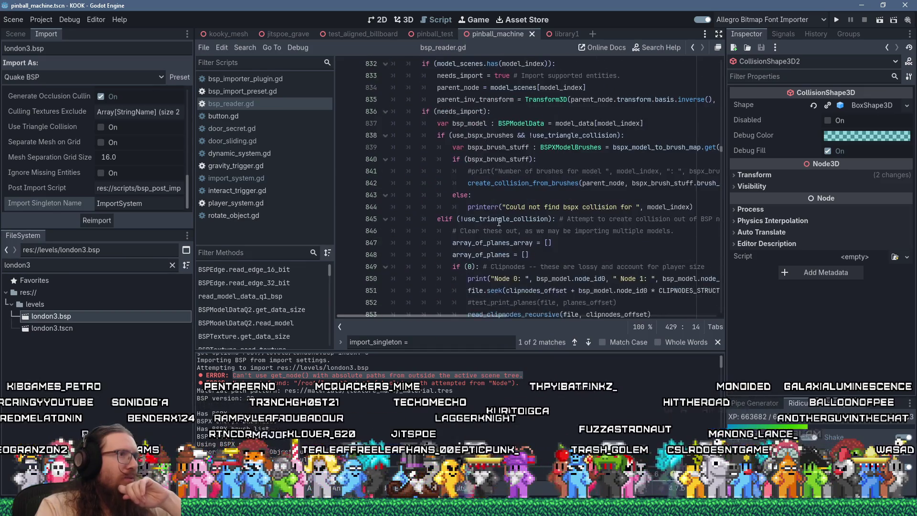
scroll(499, 222, up, 4)
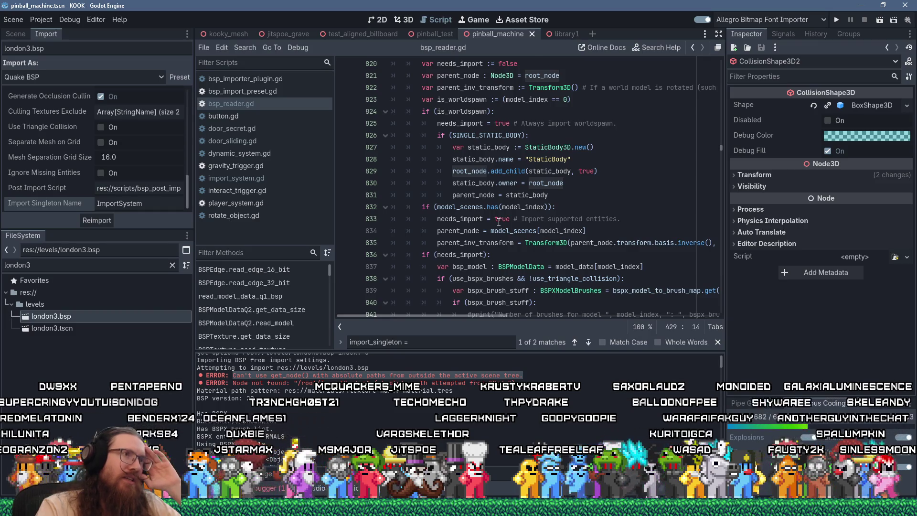
scroll(499, 222, up, 1)
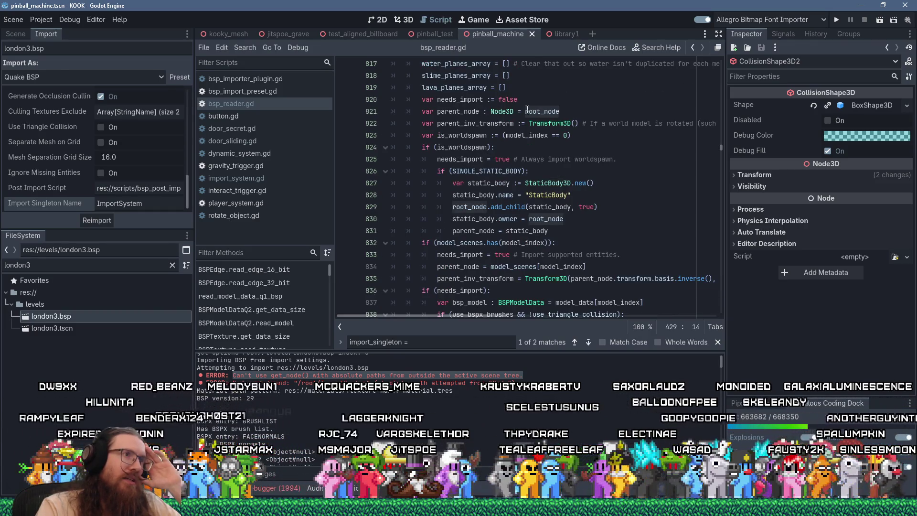
double_click(548, 112)
click(548, 111)
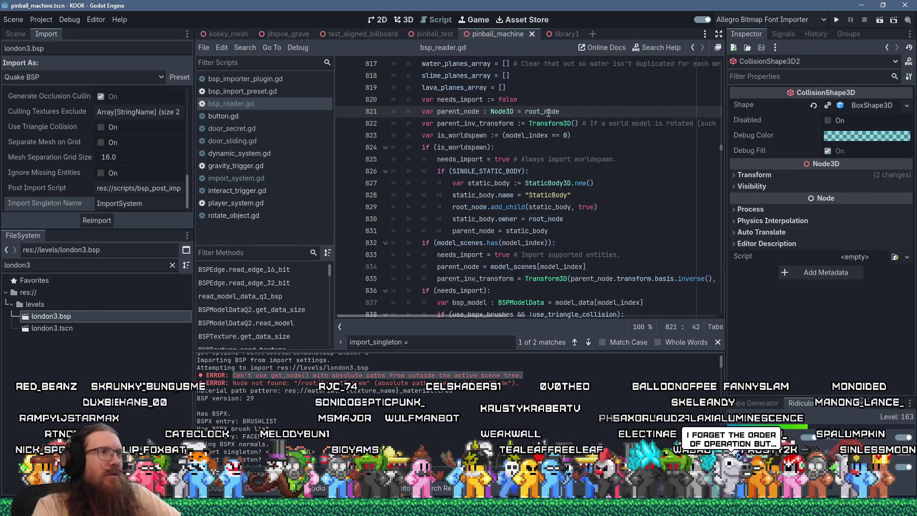
double_click(554, 111)
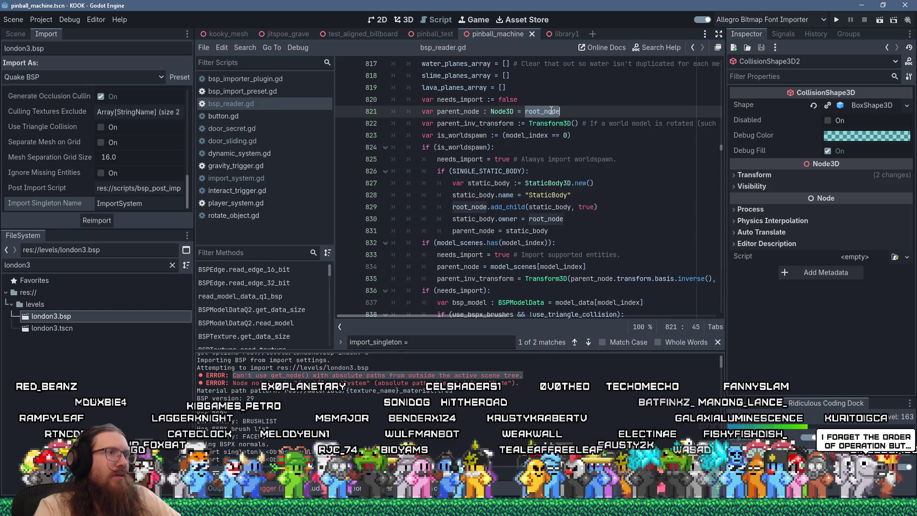
right_click(552, 110)
click(575, 177)
scroll(575, 177, up, 15)
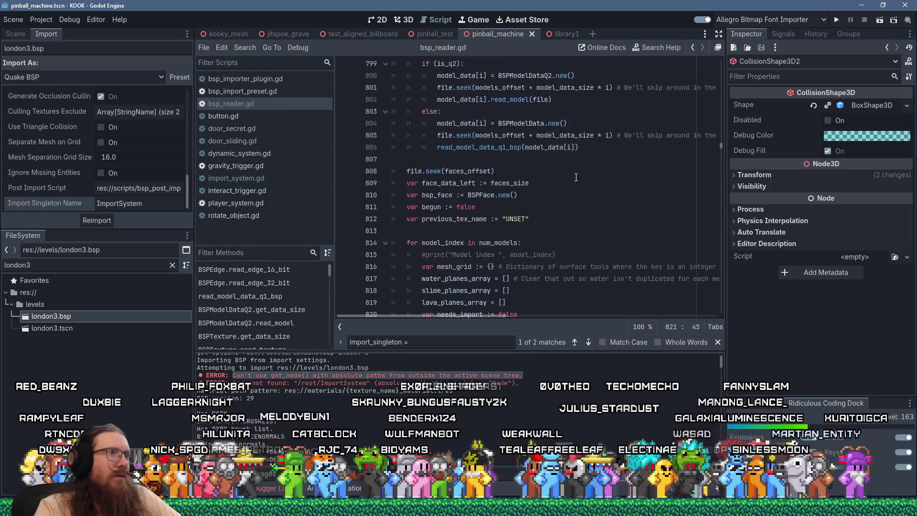
scroll(577, 178, up, 15)
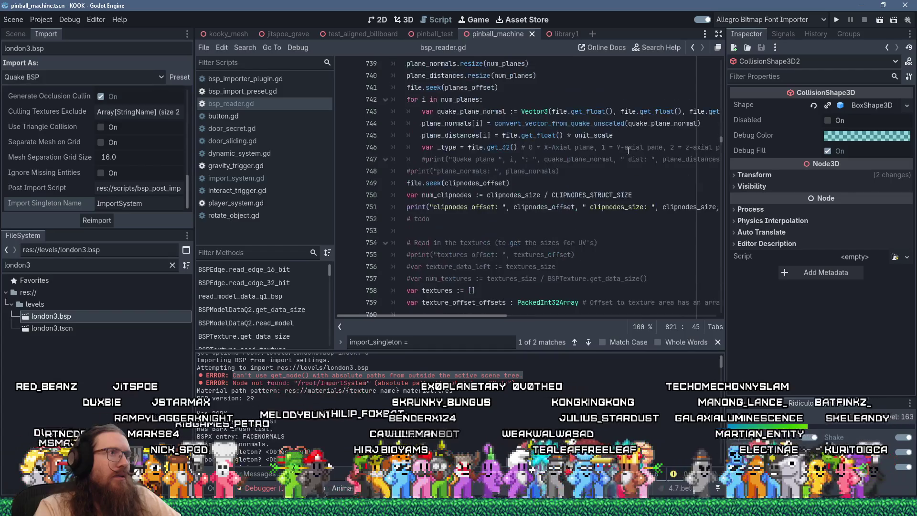
scroll(628, 151, down, 15)
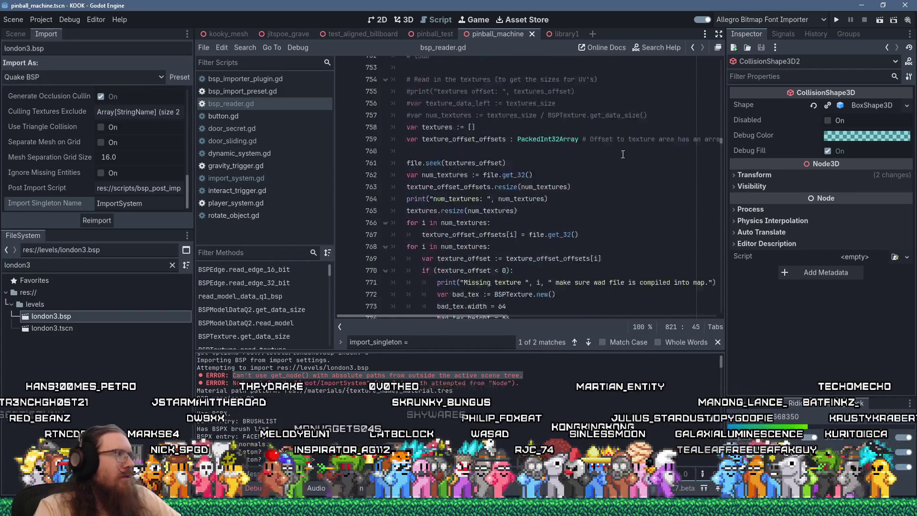
scroll(622, 168, down, 5)
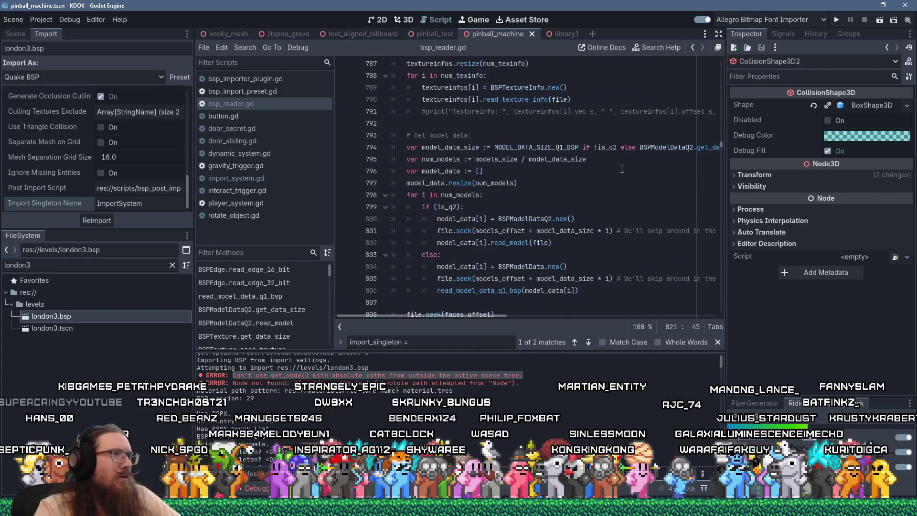
scroll(622, 168, up, 5)
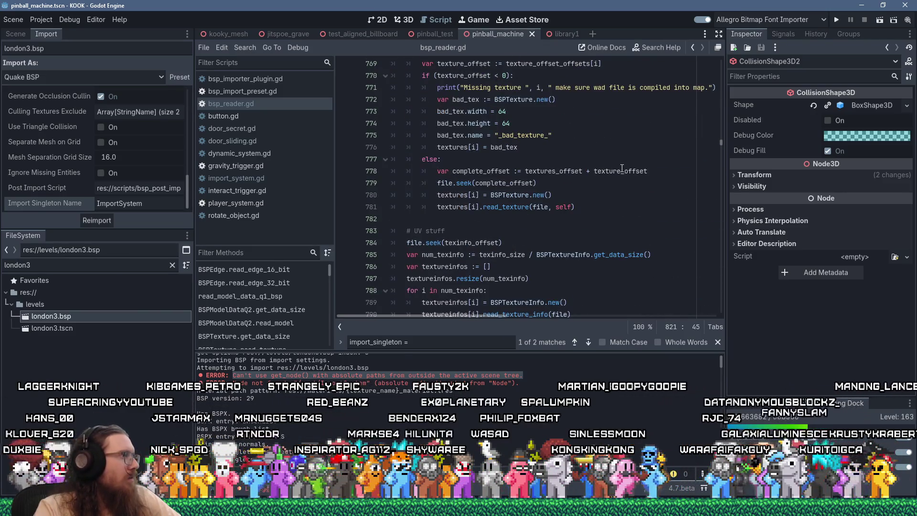
scroll(622, 168, down, 14)
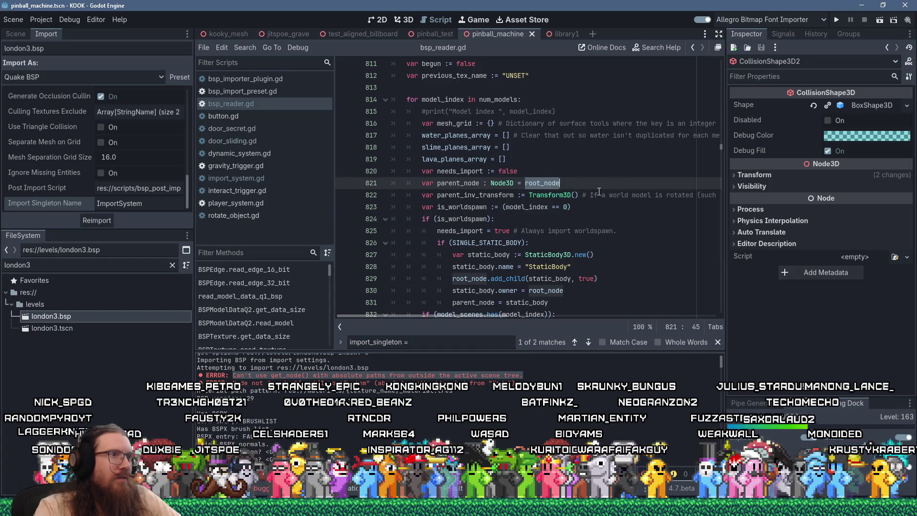
key(ctrl+f)
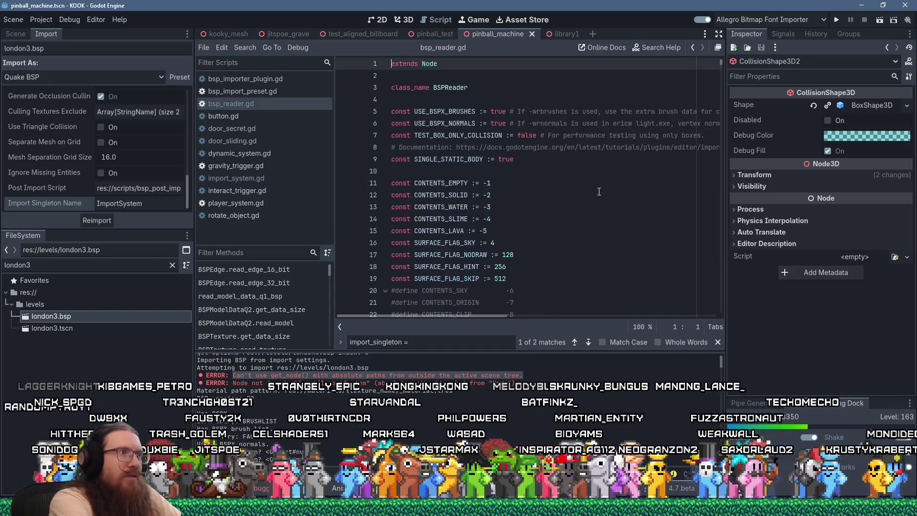
Step through the root_node matches in bsp_reader.gd down to its return on line 1116
key(Return)
text(root_node)
key(Return)
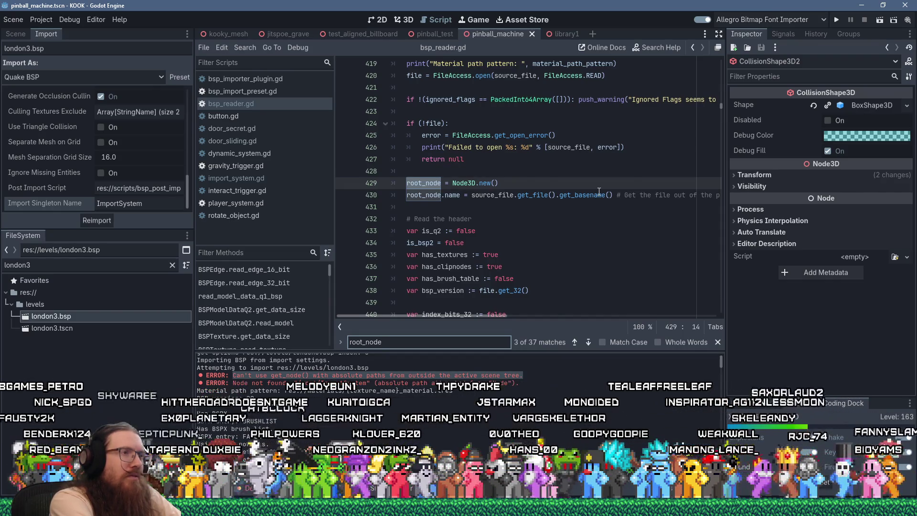
key(Return)
key(Return)
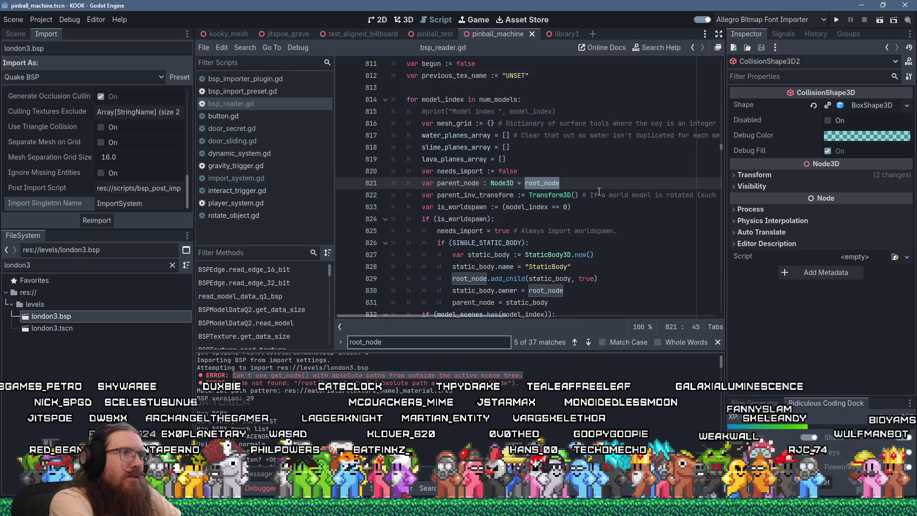
key(Return)
key(Return)
key(Return)
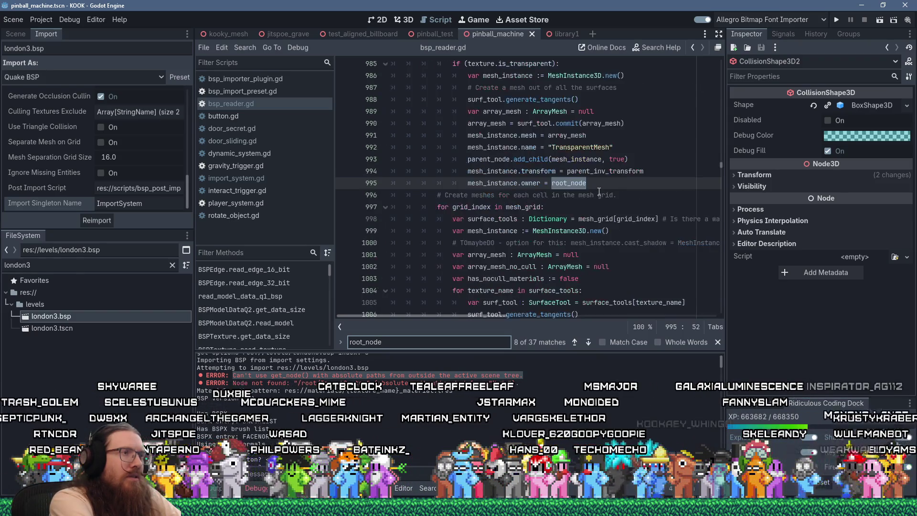
key(Return)
key(Return)
key(Return)
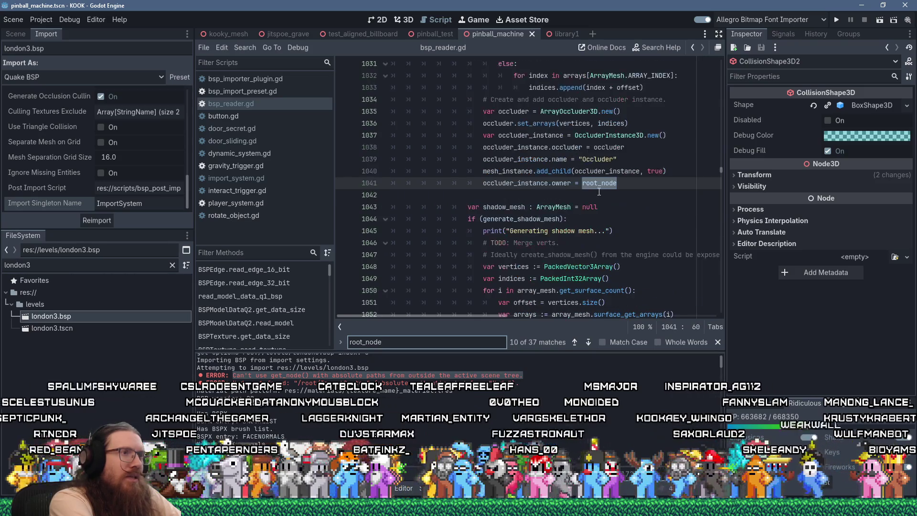
key(Return)
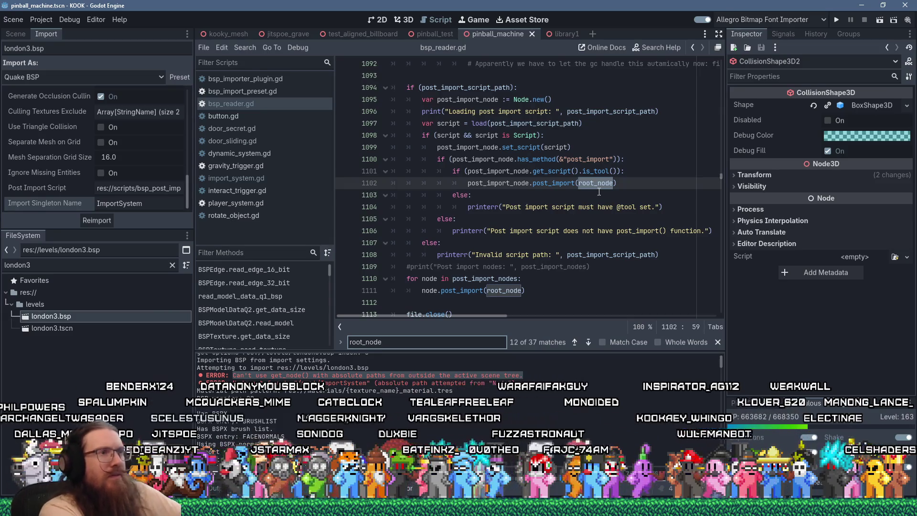
key(Return)
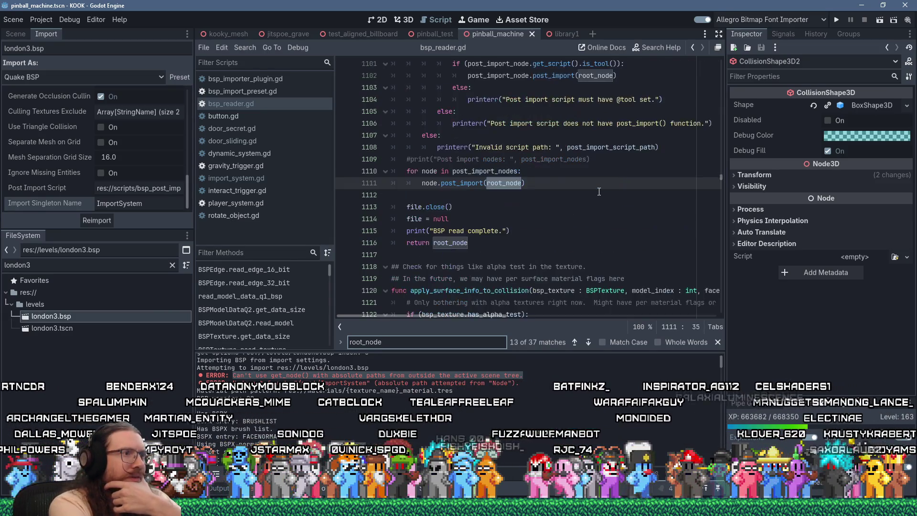
key(Return)
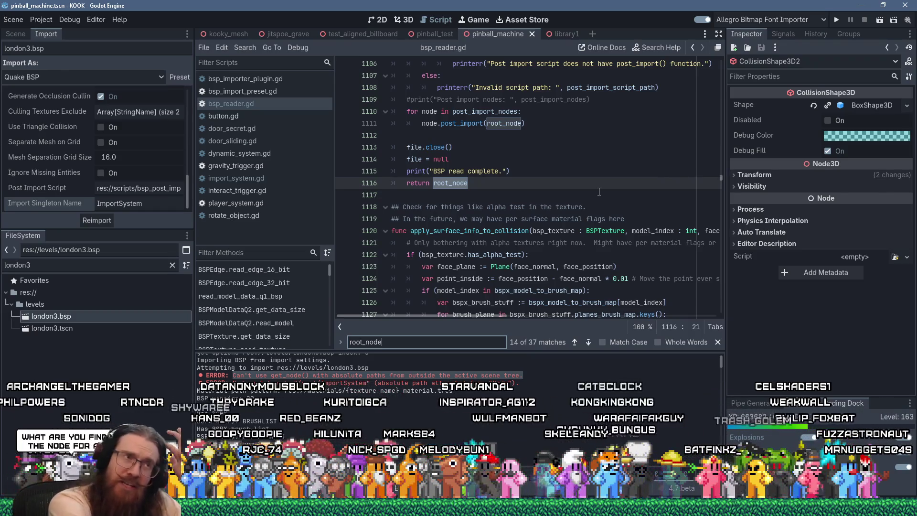
Scroll back up through the code, then bring the browser's Google results forward
scroll(508, 122, up, 10)
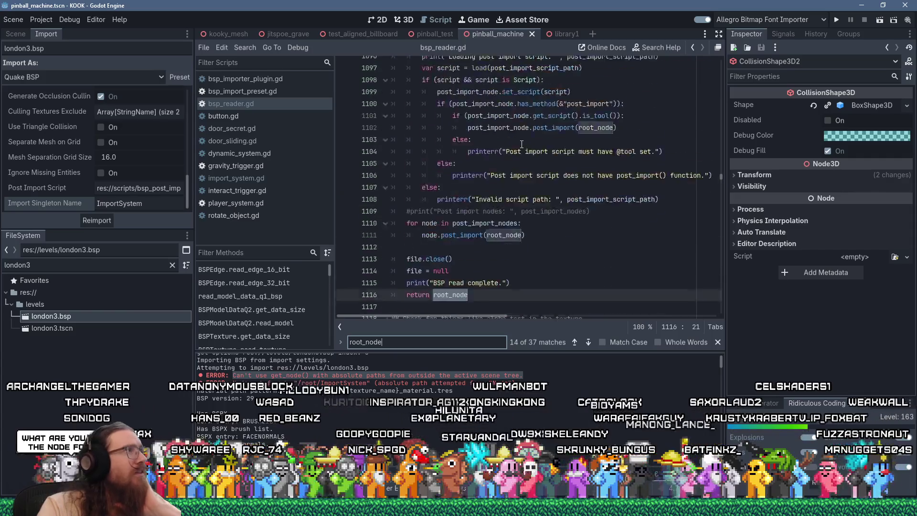
drag(721, 171, 716, 69)
scroll(583, 158, down, 9)
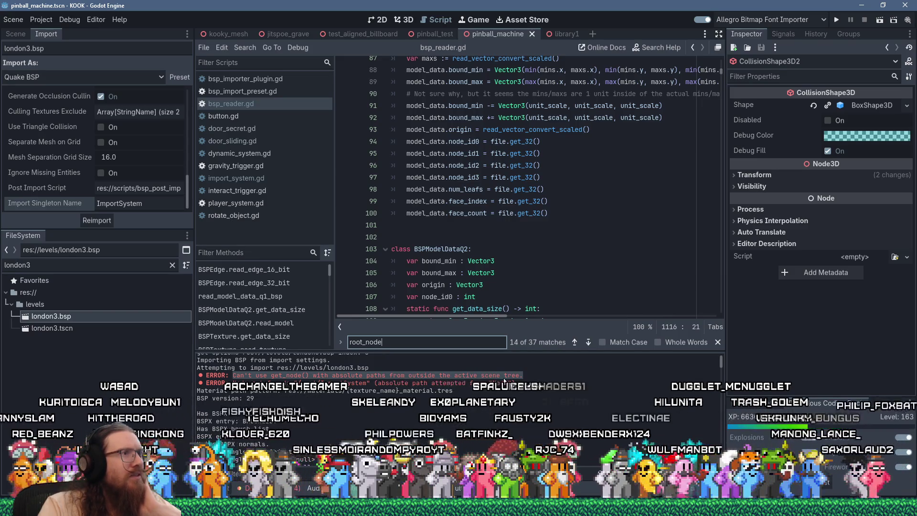
scroll(444, 309, up, 3)
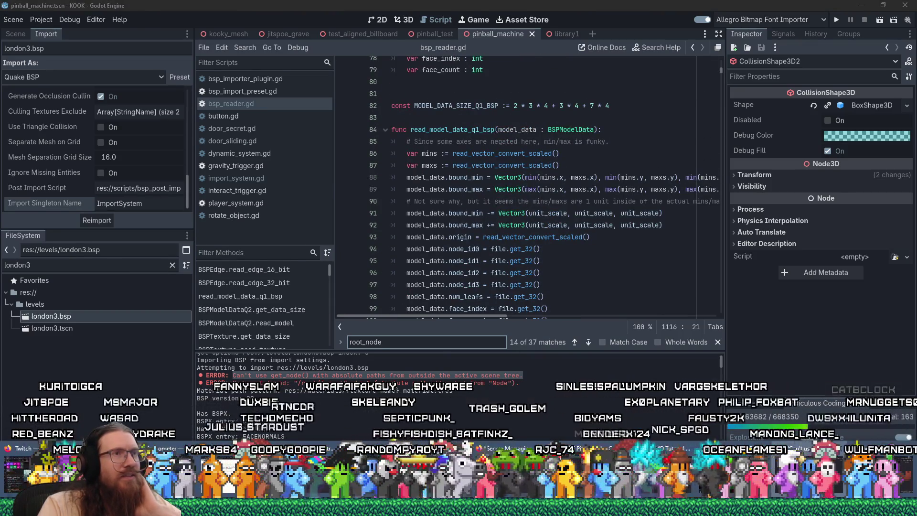
click(822, 490)
click(665, 28)
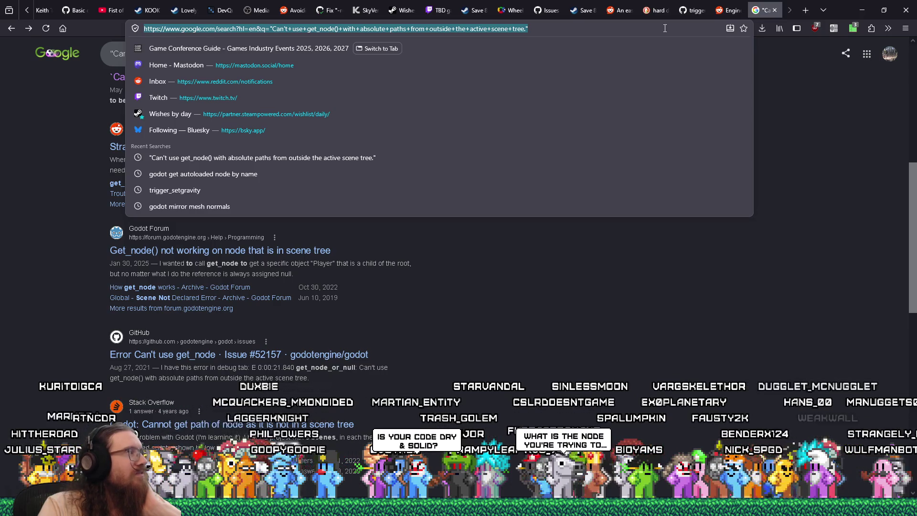
Dismiss the address suggestions and return to the Godot editor
click(675, 267)
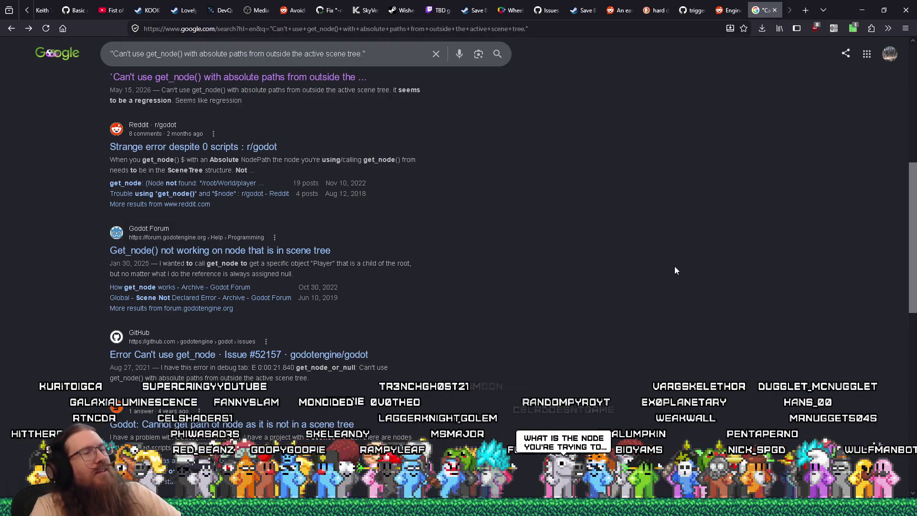
key(alt+Tab)
key(alt+Tab)
key(alt+Tab)
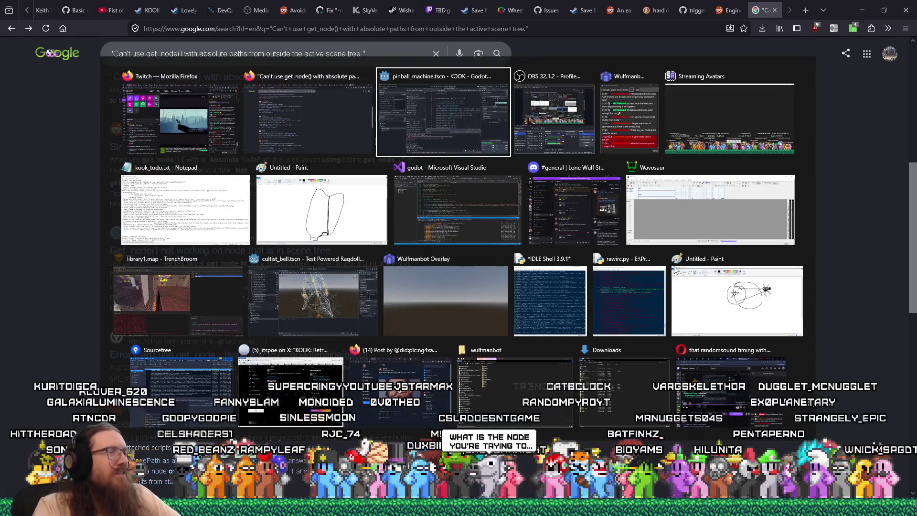
drag(13, 202, 83, 202)
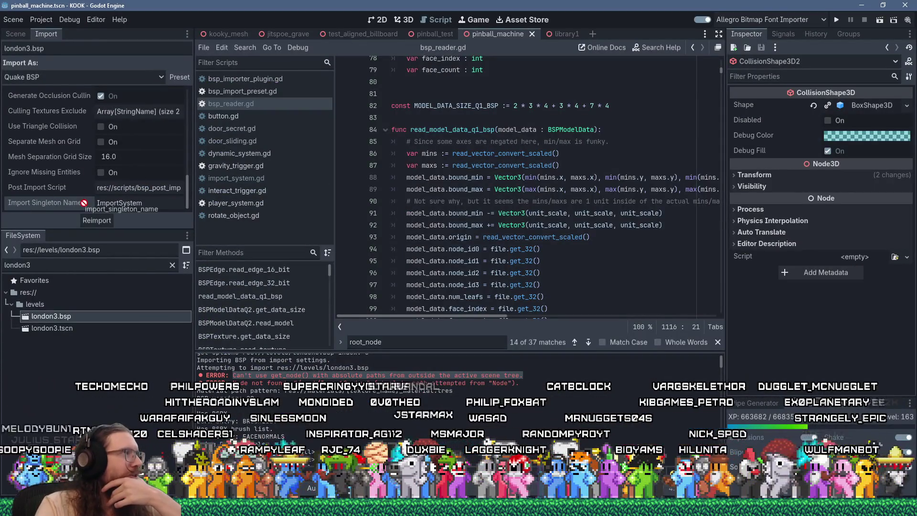
double_click(119, 202)
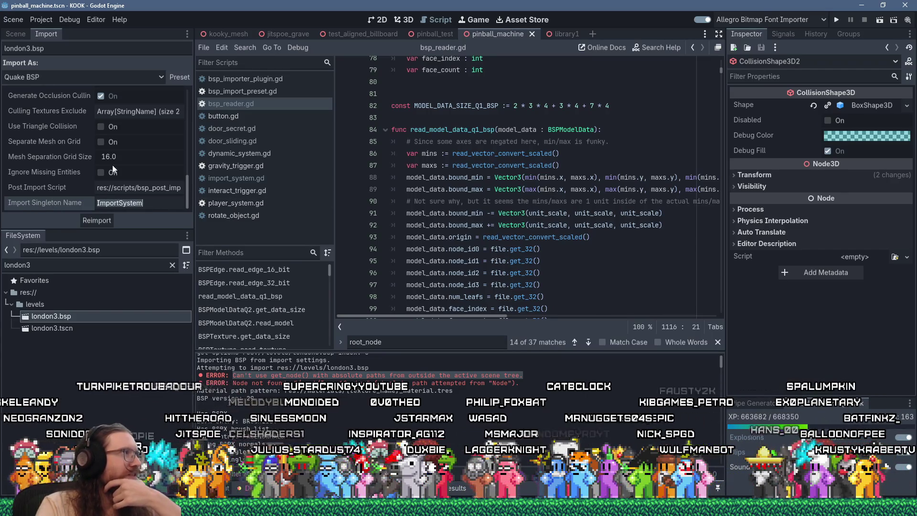
click(50, 20)
click(55, 27)
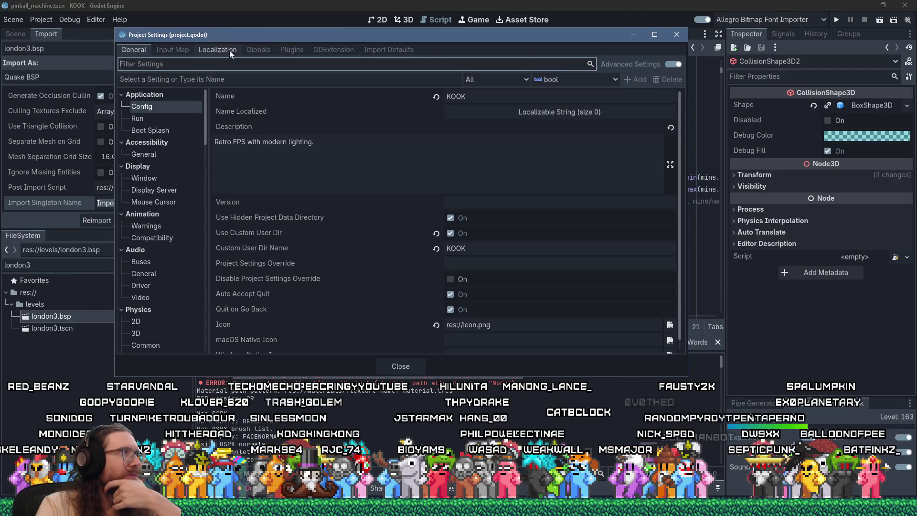
click(254, 49)
scroll(175, 179, down, 10)
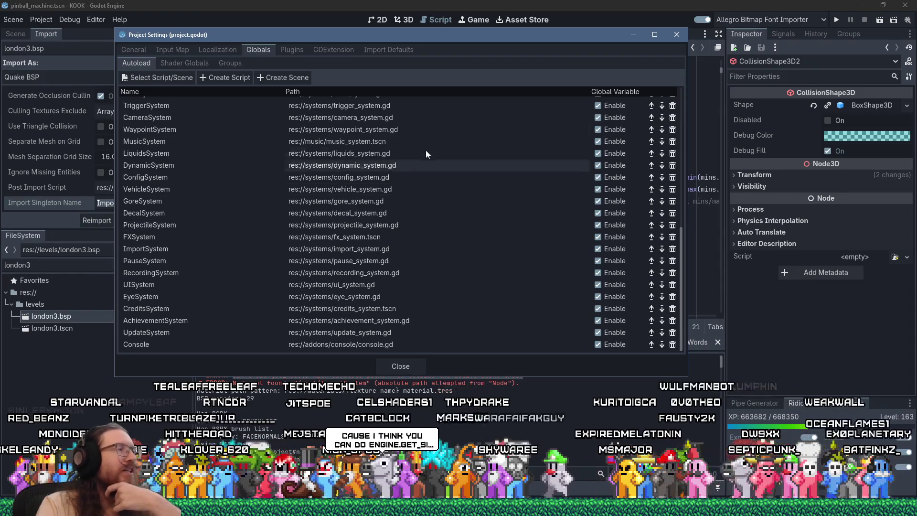
click(677, 38)
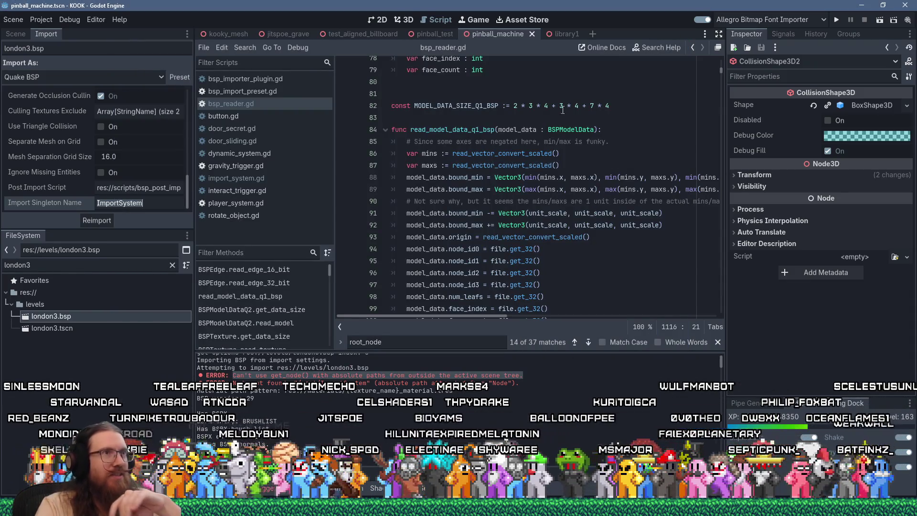
click(640, 45)
Open the Engine.get_singleton docs and highlight its note on singletons versus autoloads
click(317, 147)
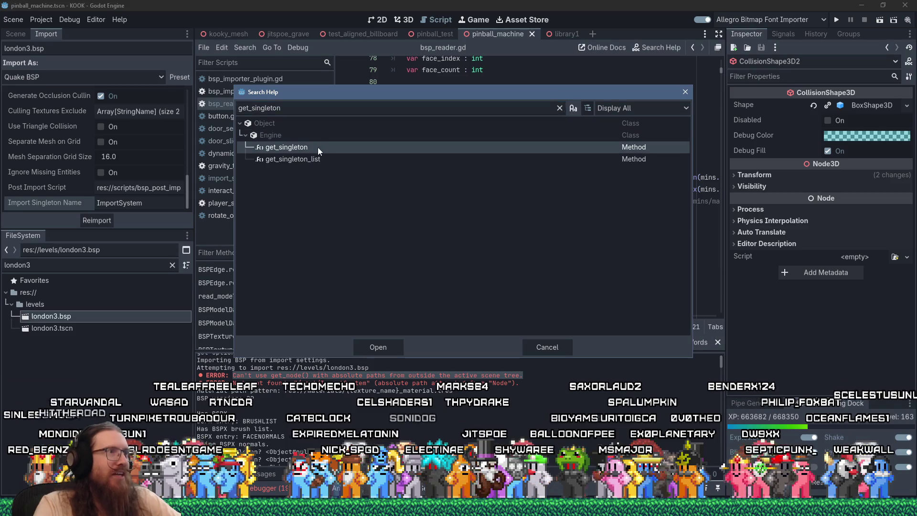
double_click(317, 147)
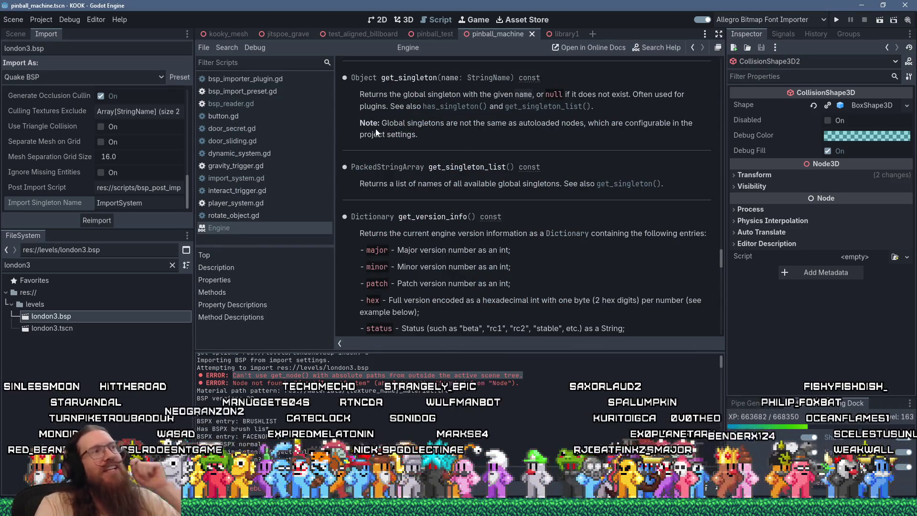
mouse_move(382, 123)
mouse_down()
mouse_move(556, 123)
mouse_move(424, 143)
mouse_up()
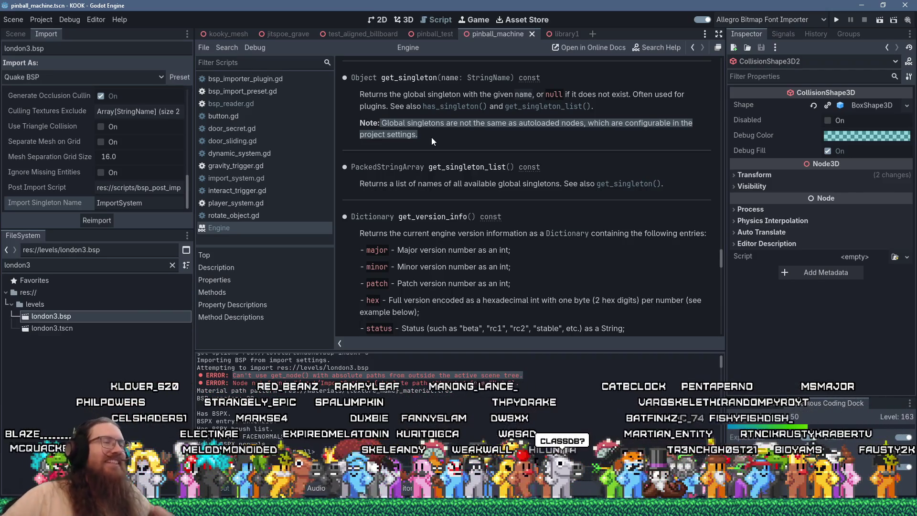
click(650, 51)
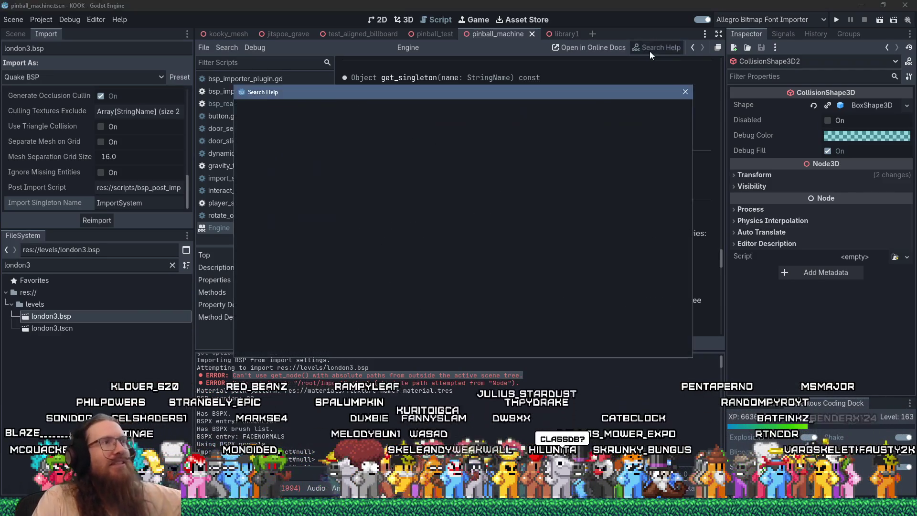
text(classd)
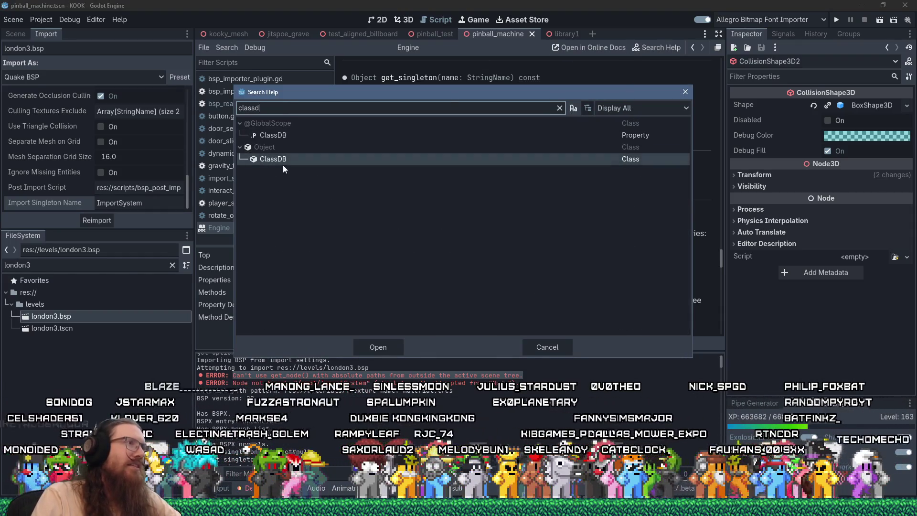
double_click(288, 136)
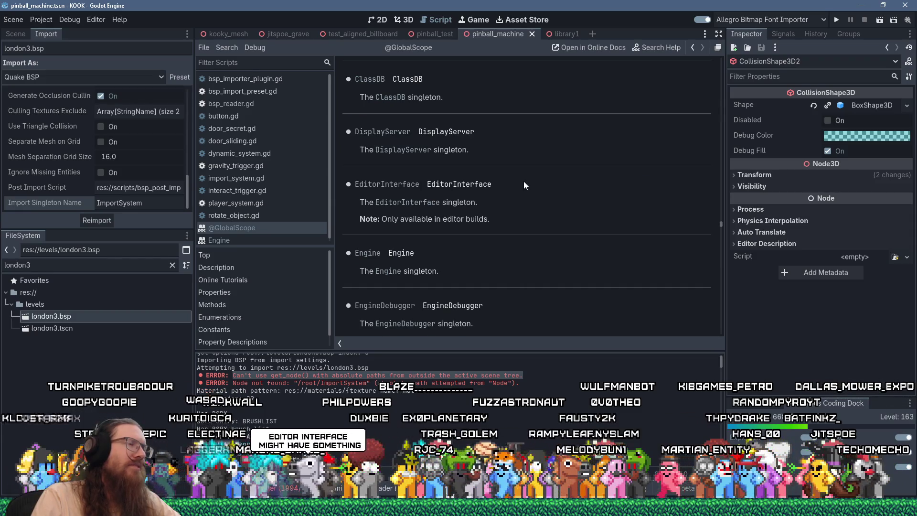
scroll(524, 182, up, 2)
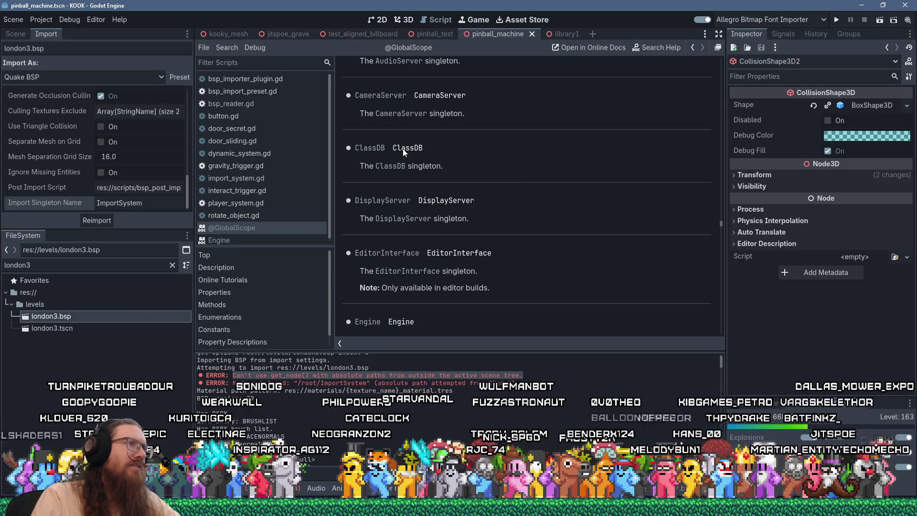
scroll(383, 171, down, 3)
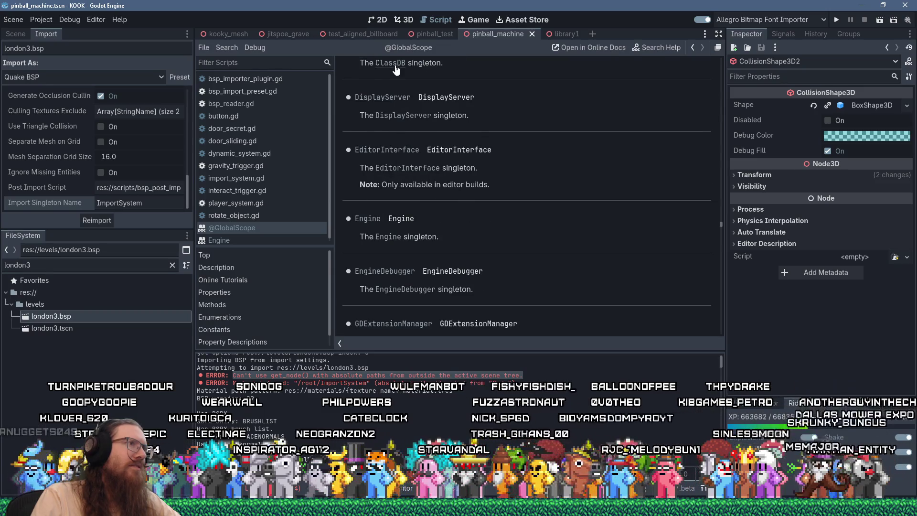
click(395, 69)
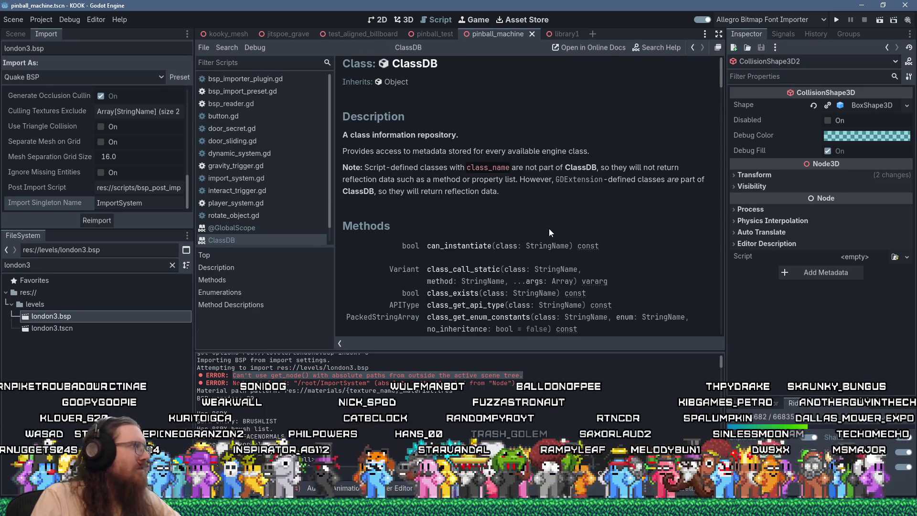
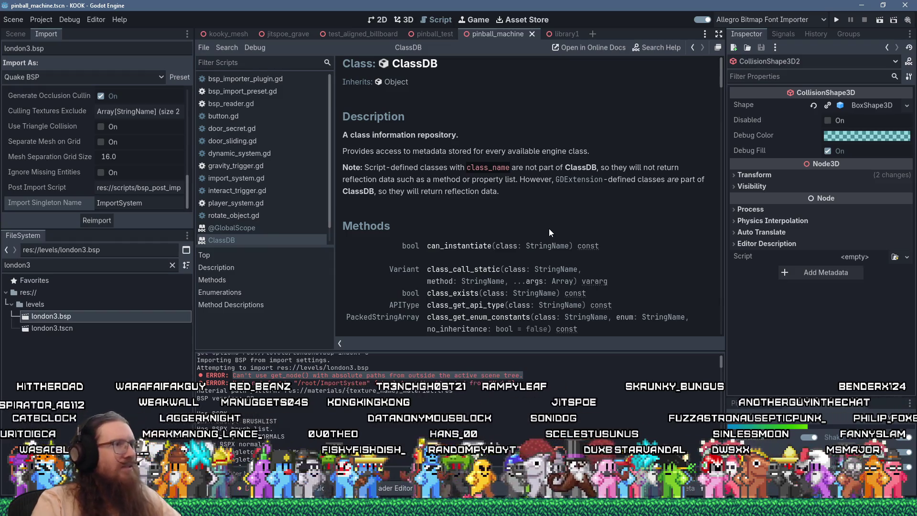
Scroll up and down through the current list of search results
scroll(549, 229, down, 5)
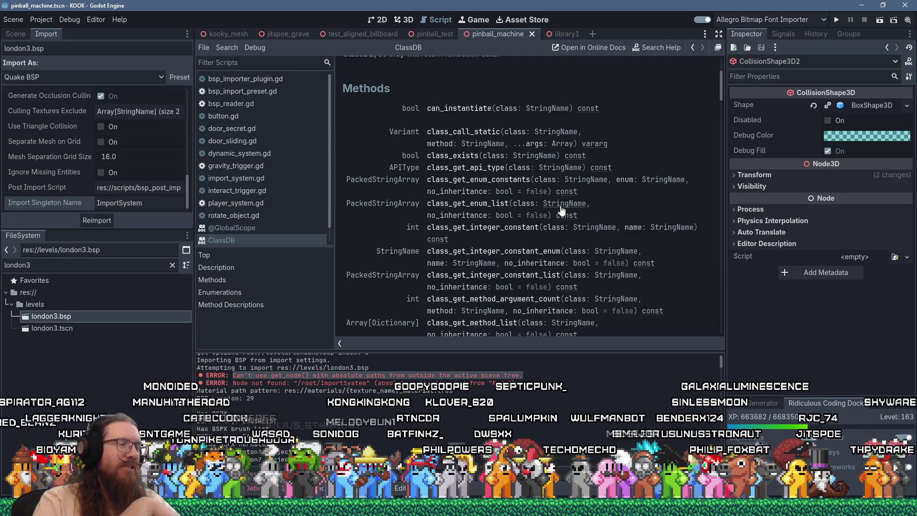
scroll(561, 210, down, 3)
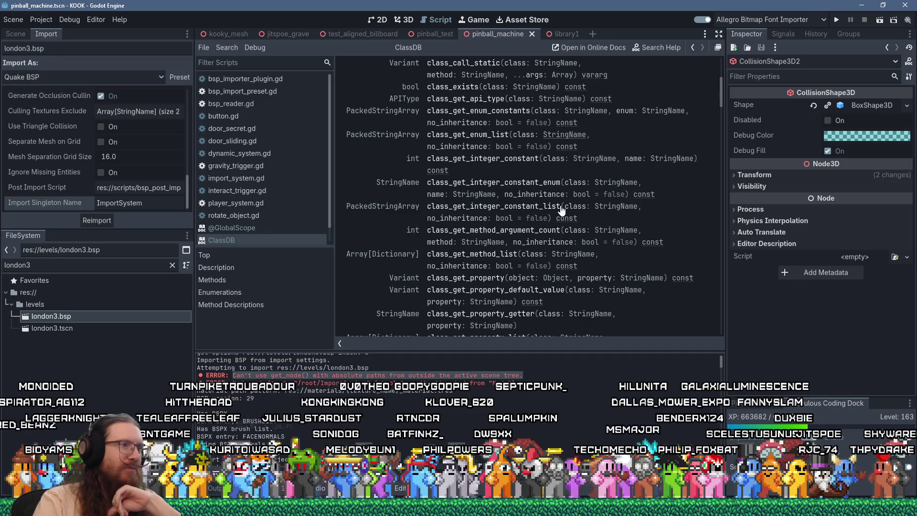
scroll(562, 210, down, 6)
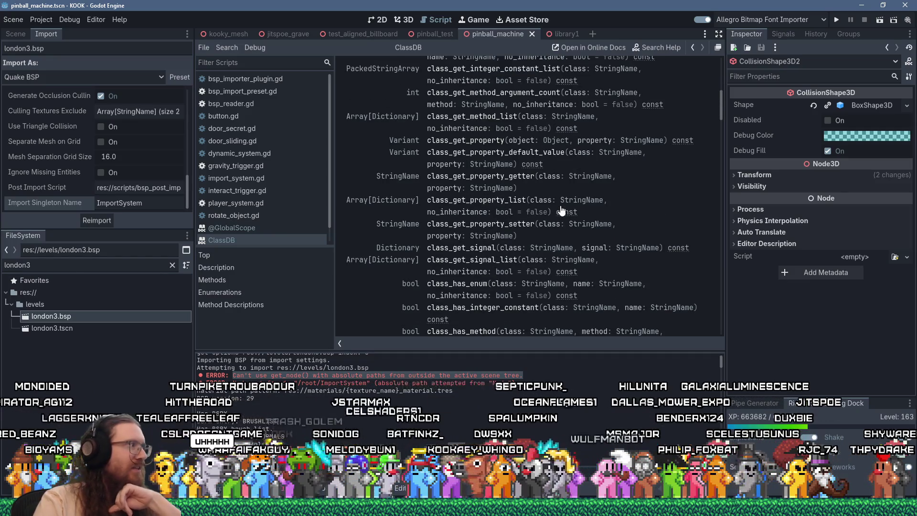
scroll(562, 210, up, 12)
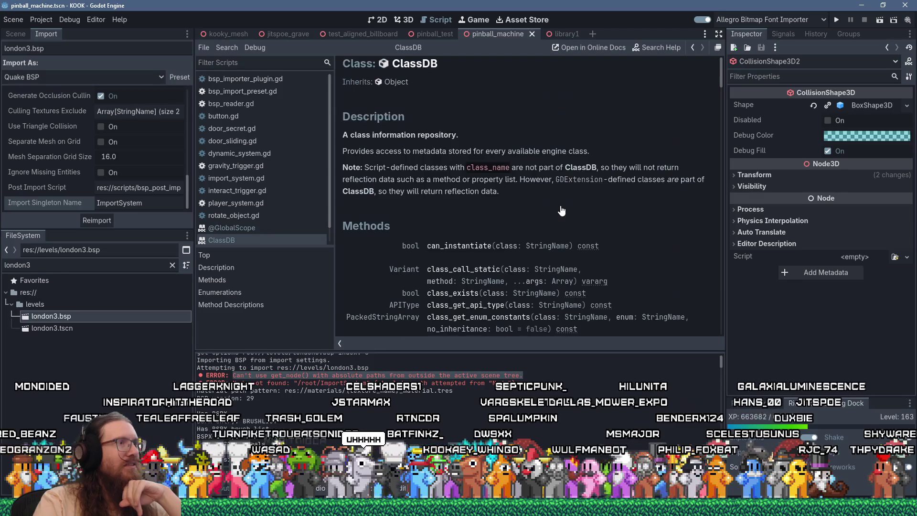
scroll(562, 210, down, 5)
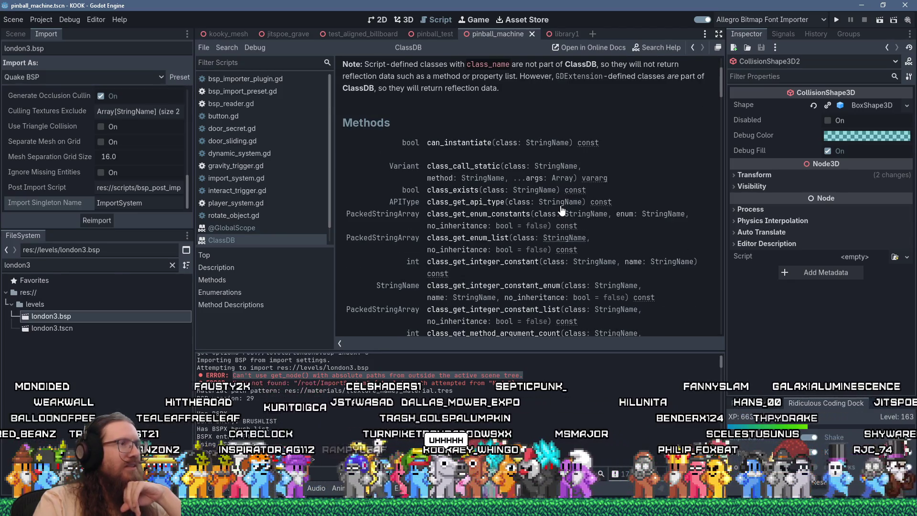
scroll(639, 223, up, 5)
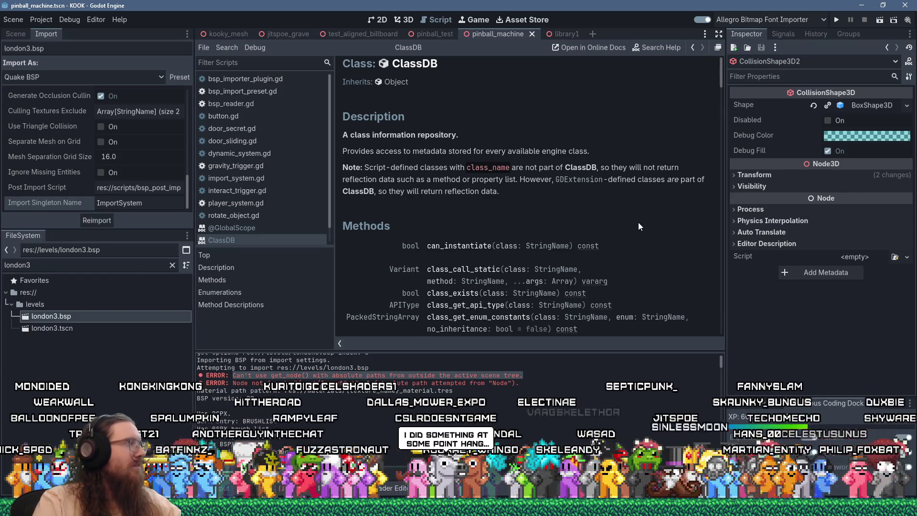
scroll(640, 227, down, 3)
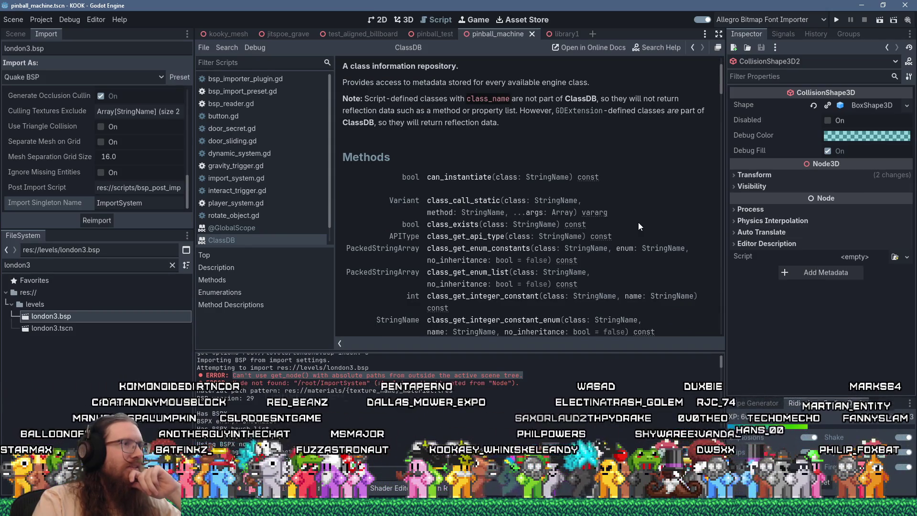
scroll(639, 224, down, 3)
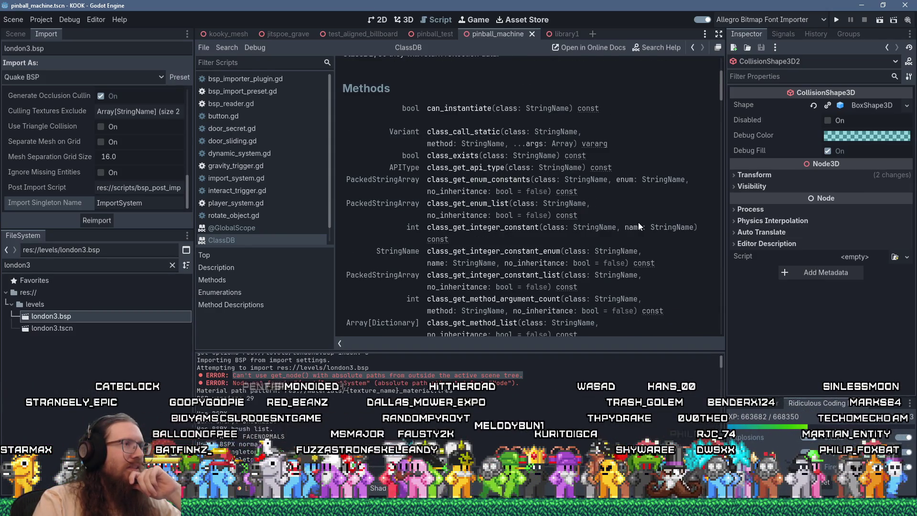
scroll(639, 226, down, 2)
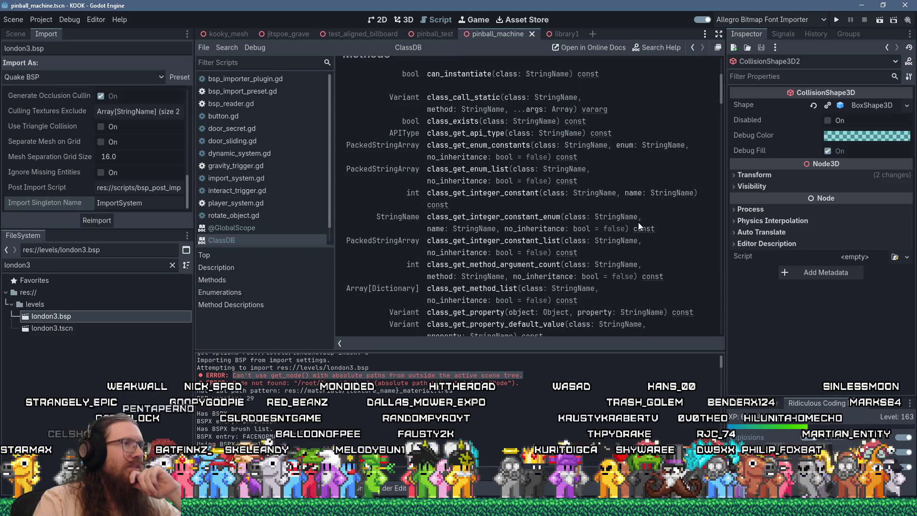
scroll(638, 225, down, 2)
scroll(639, 226, down, 2)
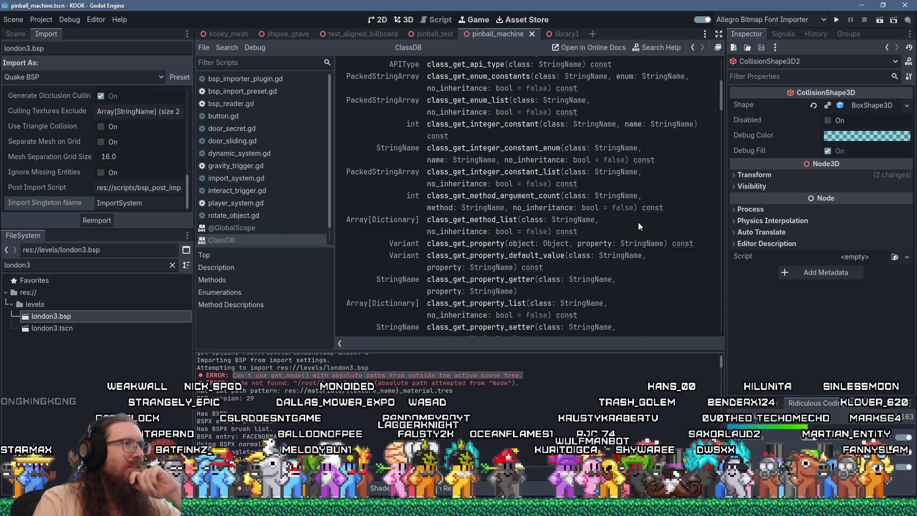
scroll(639, 226, down, 6)
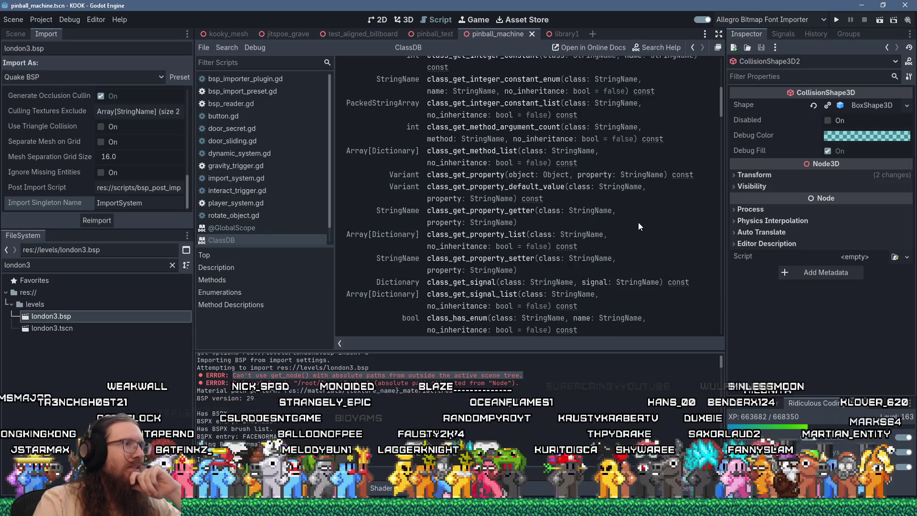
scroll(639, 226, down, 2)
scroll(639, 226, down, 2)
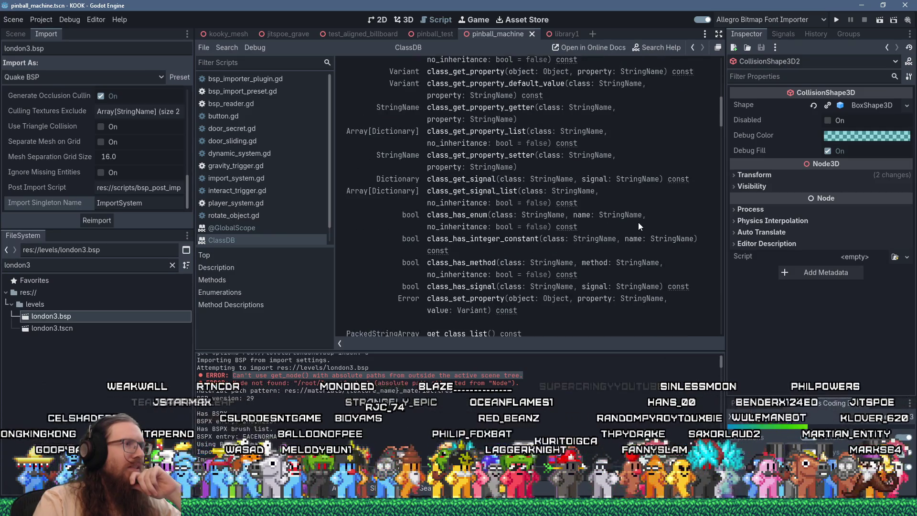
scroll(639, 224, down, 4)
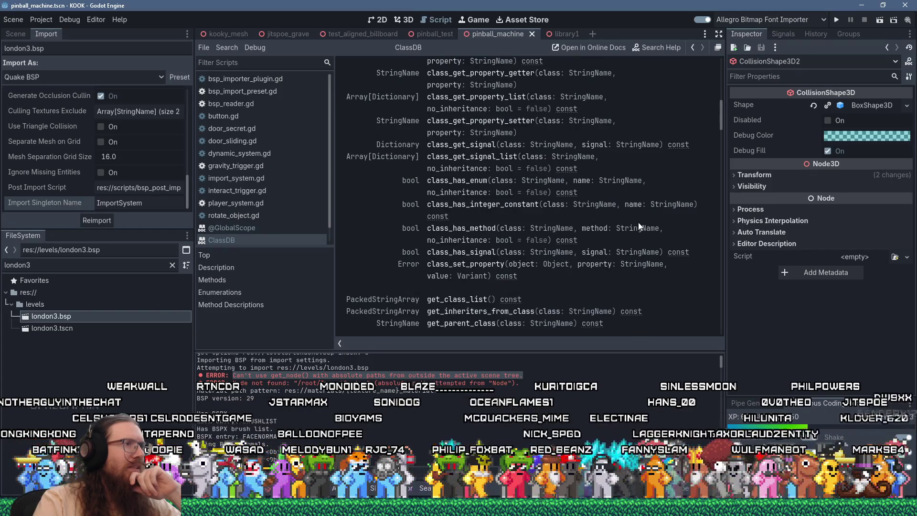
scroll(639, 225, down, 2)
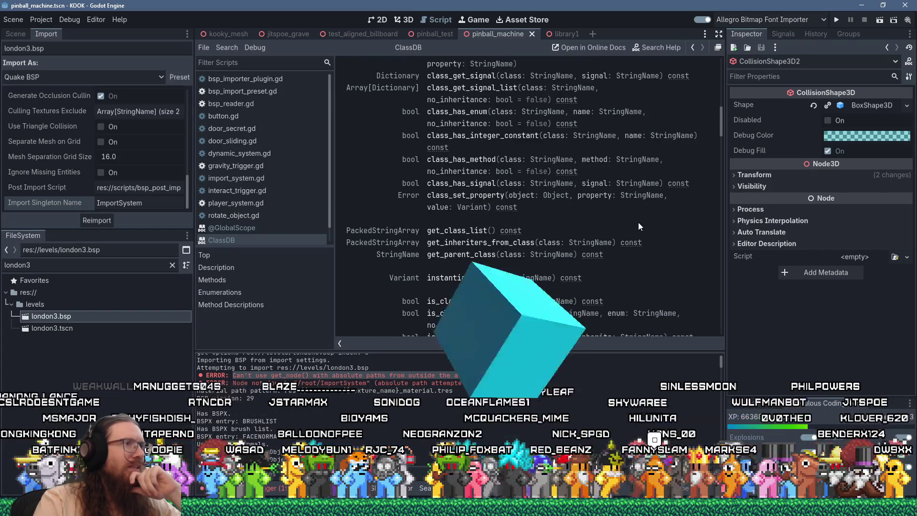
scroll(639, 226, down, 2)
scroll(638, 222, down, 2)
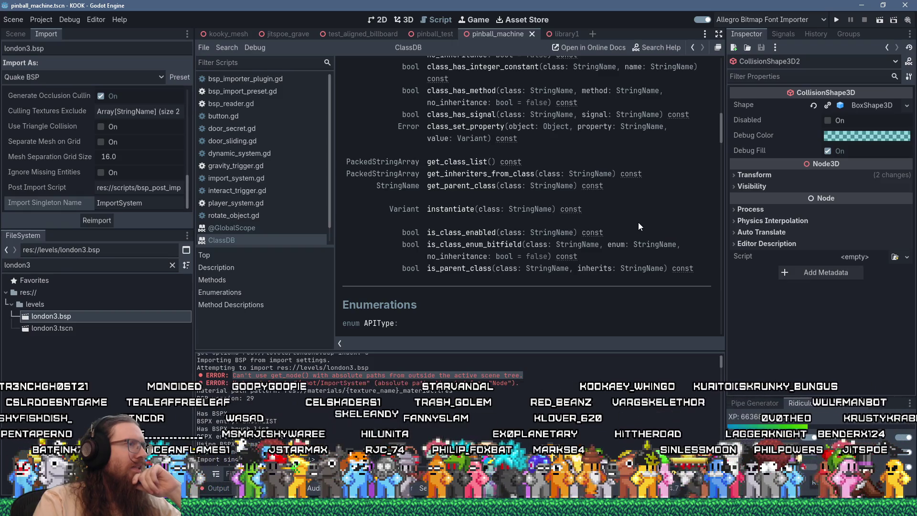
scroll(639, 224, up, 2)
scroll(638, 222, up, 20)
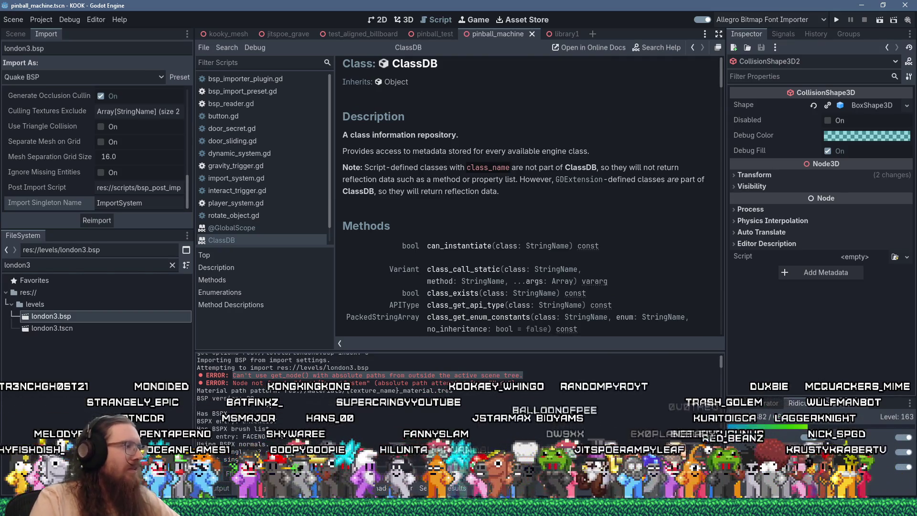
Load reddit.com, then the r/godot subreddit, and bring Discord back in front
key(alt+Tab)
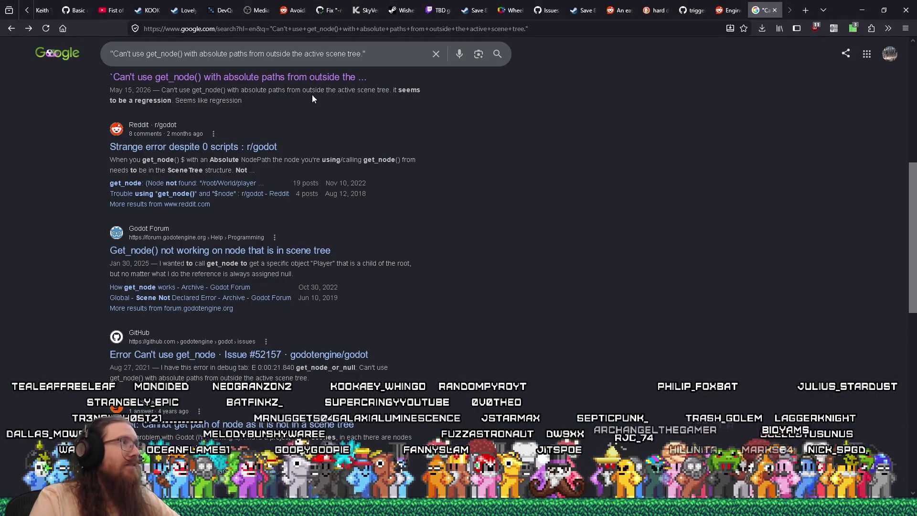
click(486, 28)
text(reddit.com/)
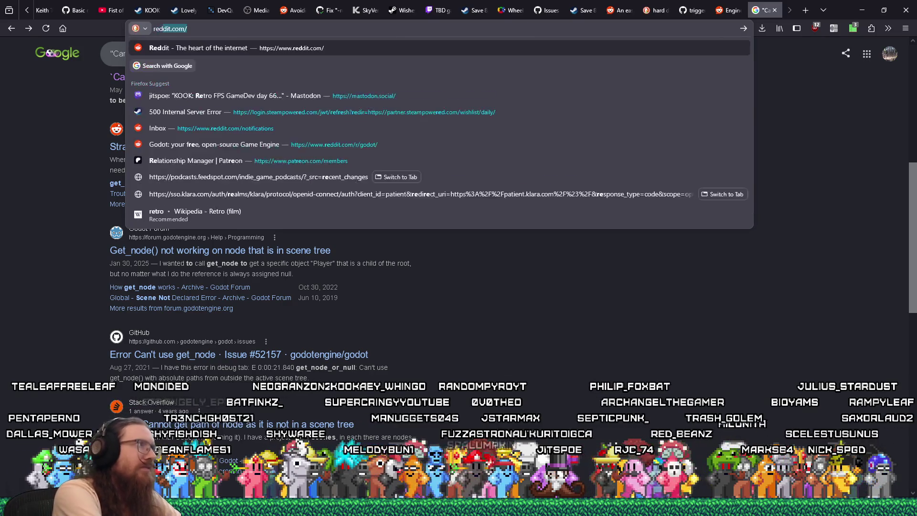
key(Return)
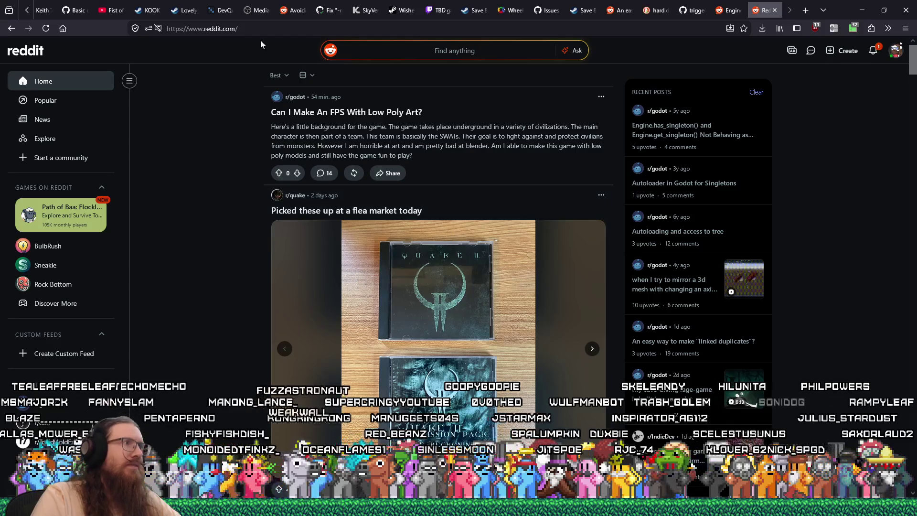
click(301, 29)
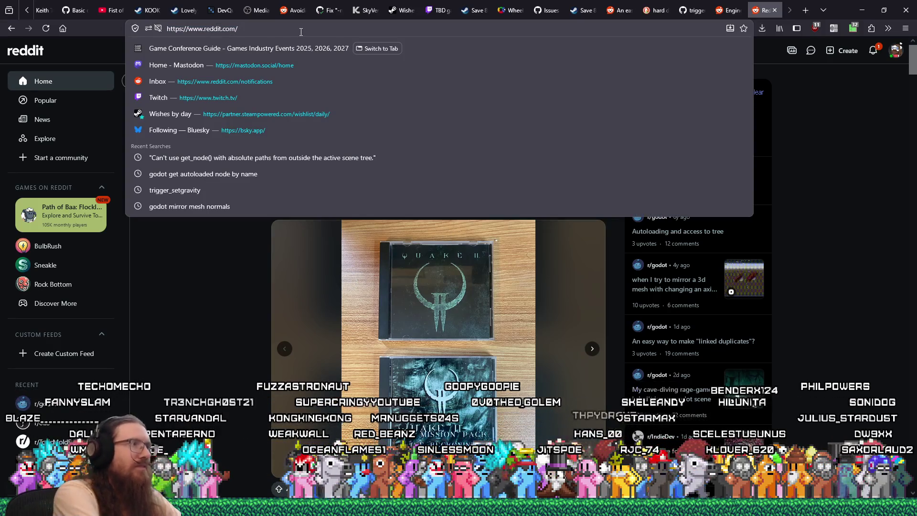
text(r/godot/)
key(Return)
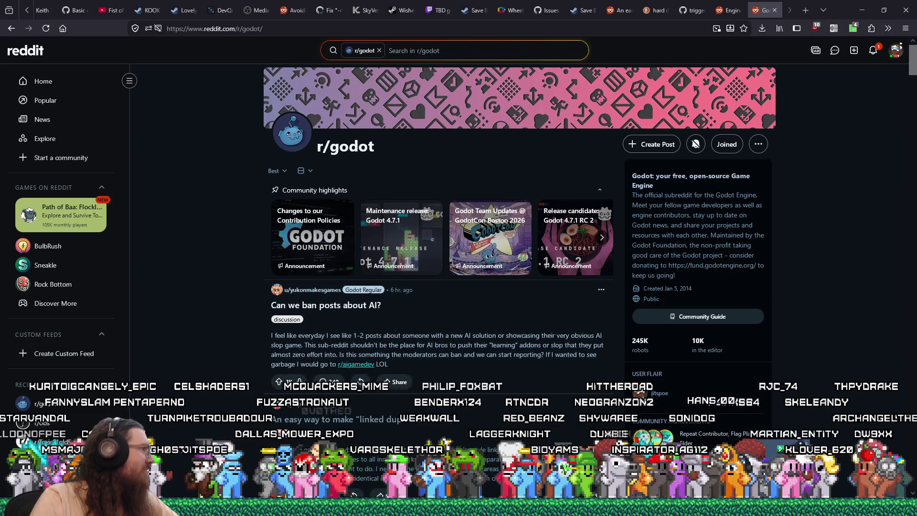
key(alt+Tab)
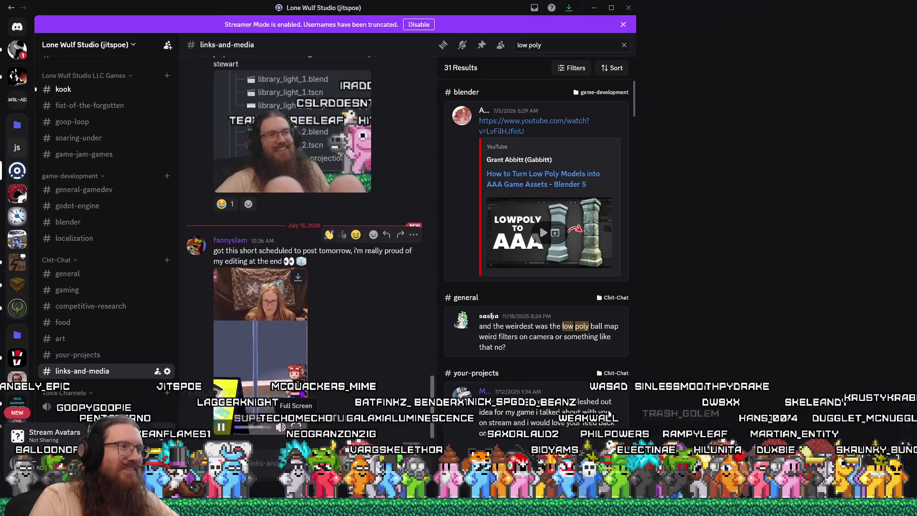
Watch the shared video full screen, exit it, and drag the Discord window left
click(296, 426)
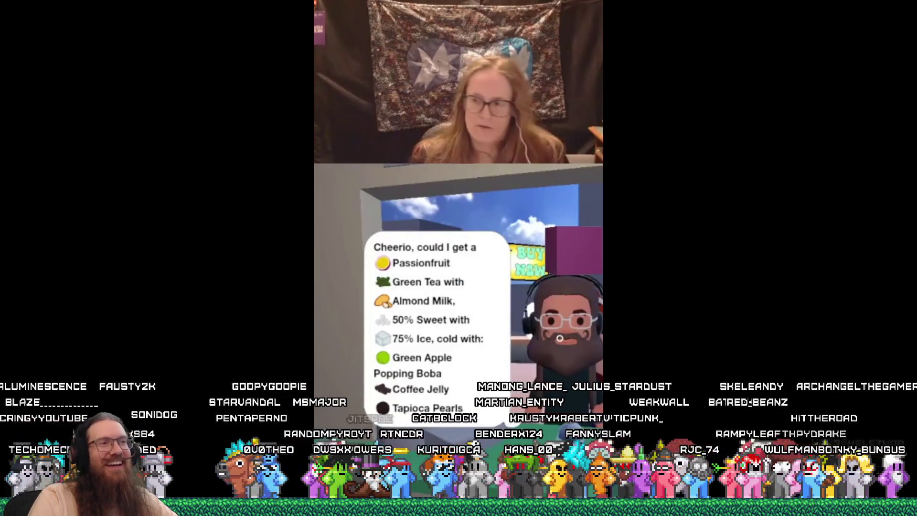
key(Escape)
drag(544, 21, 105, 35)
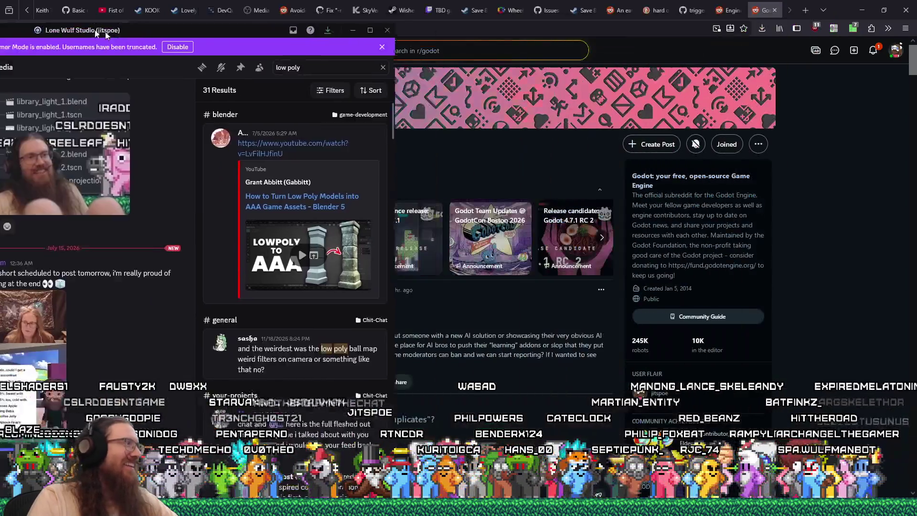
Start a new r/godot post titled 'How do I get a', then return to Godot
key(alt+Tab)
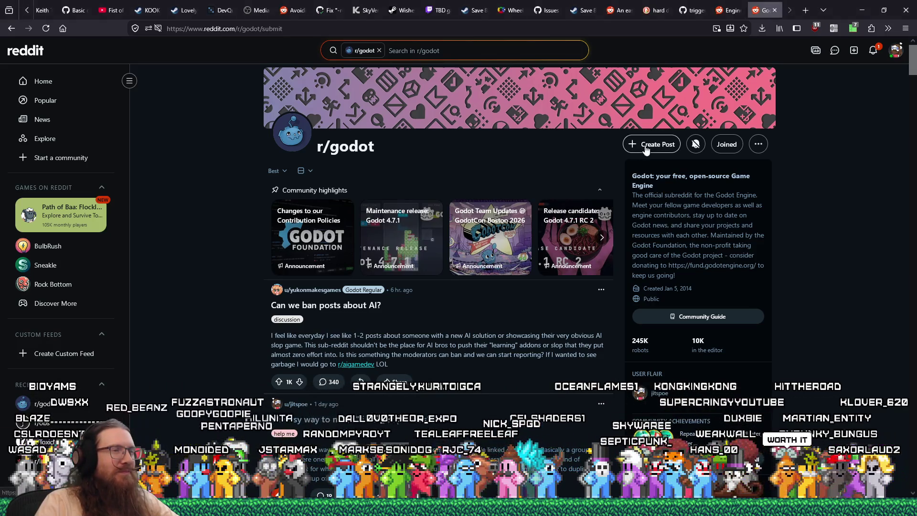
click(649, 145)
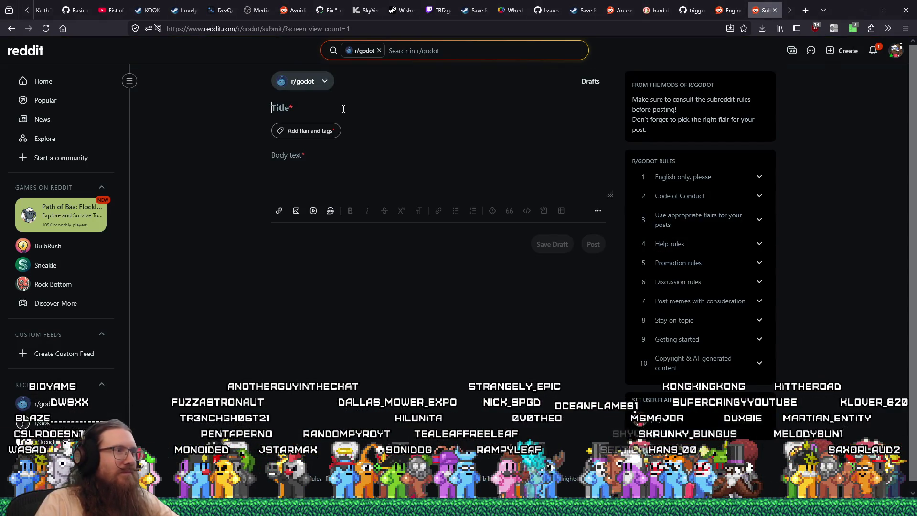
text(How do I get a singleto)
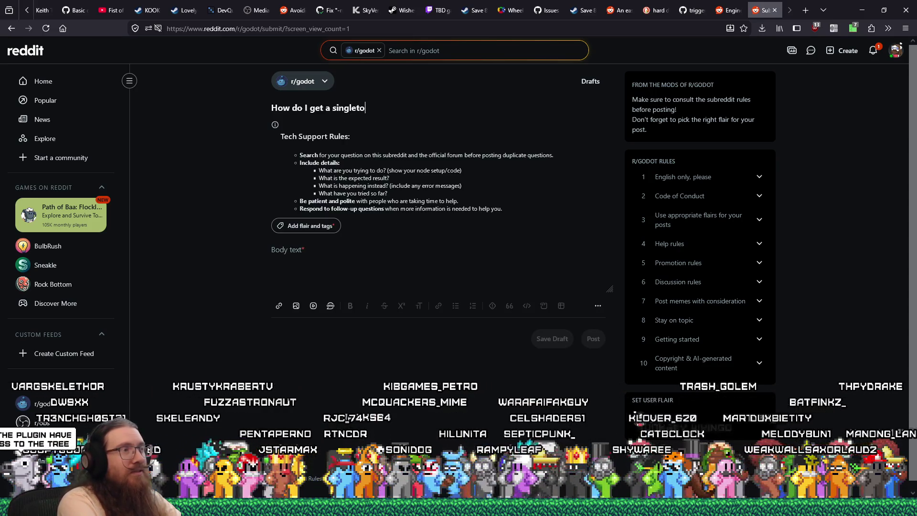
key(BackSpace)
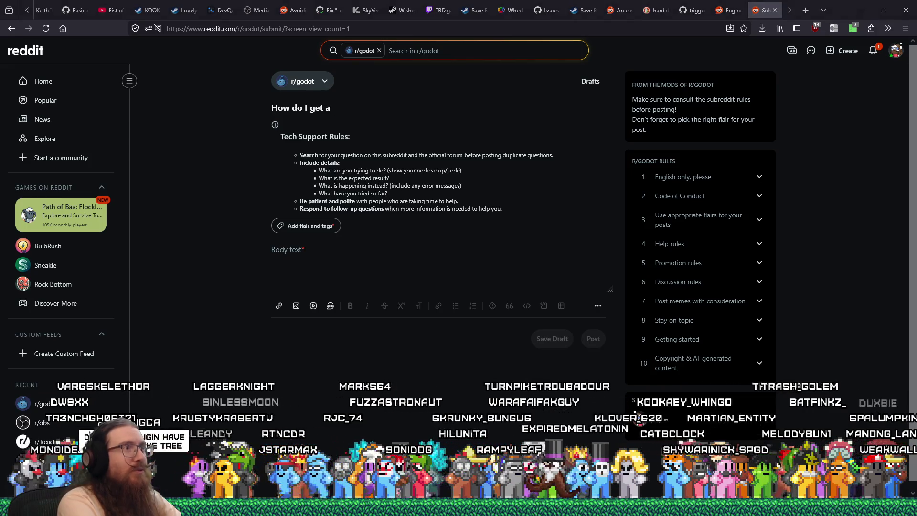
key(alt+Tab)
key(alt+Tab)
key(alt+Tab)
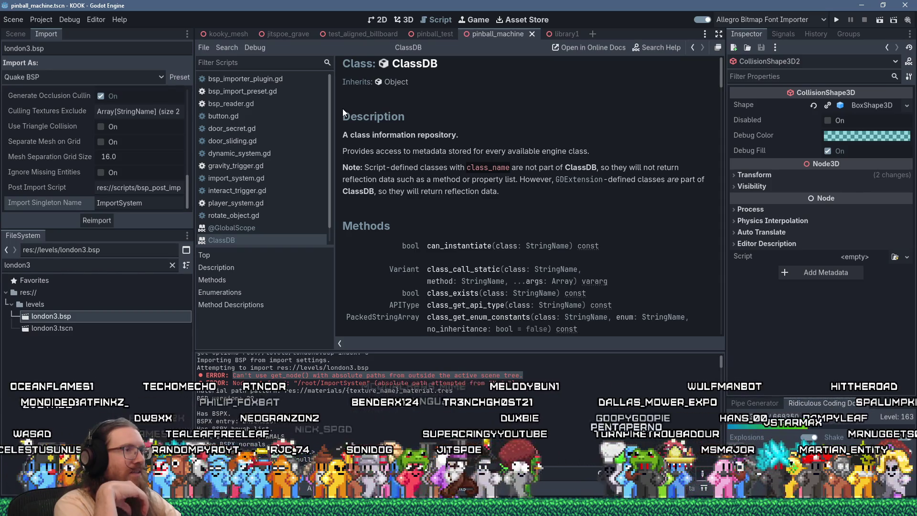
Check the Reddit draft, scroll the ClassDB docs in Godot, then return to the draft
key(alt+Tab)
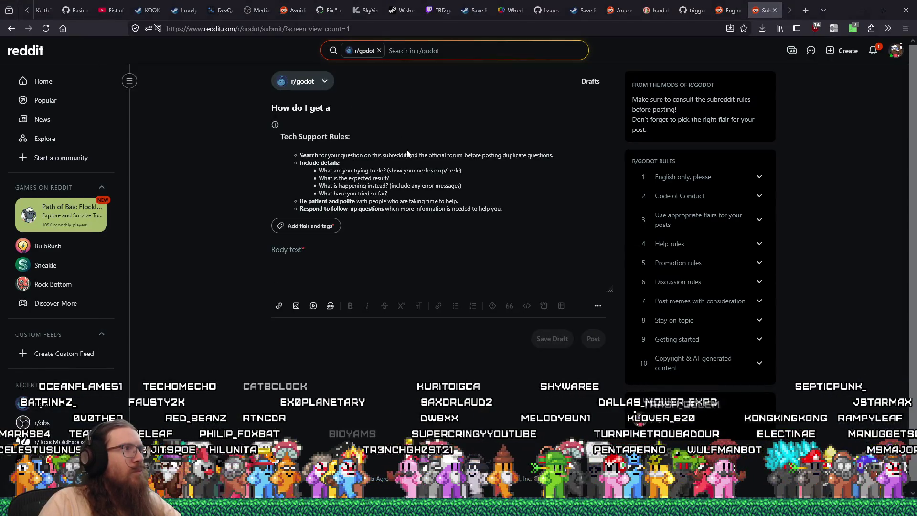
key(alt+Tab)
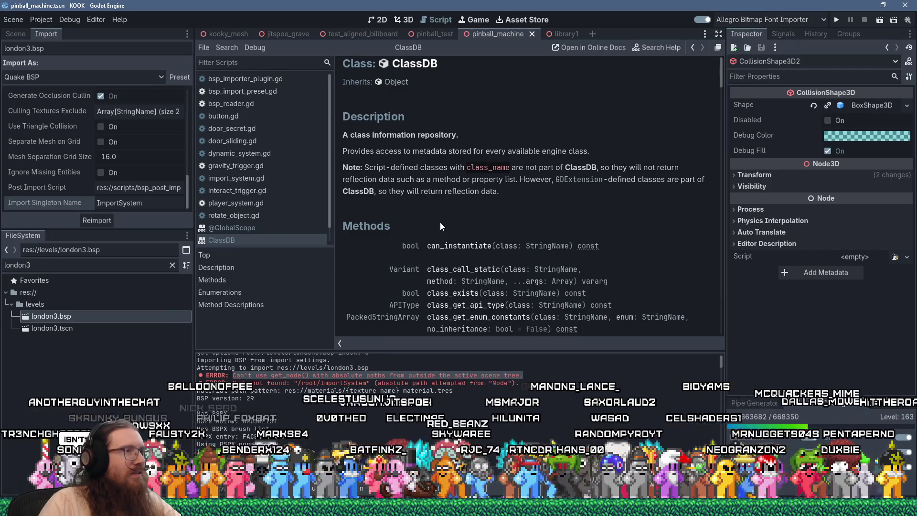
scroll(440, 222, down, 5)
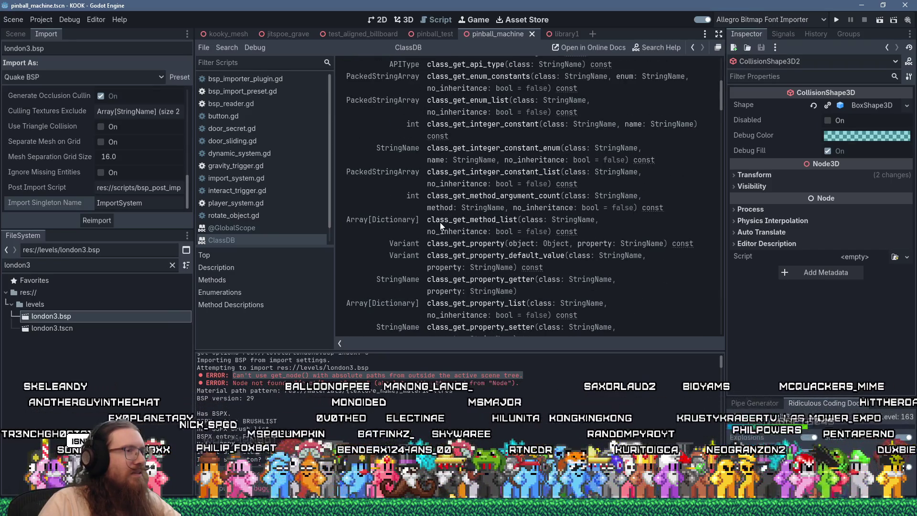
scroll(440, 222, up, 5)
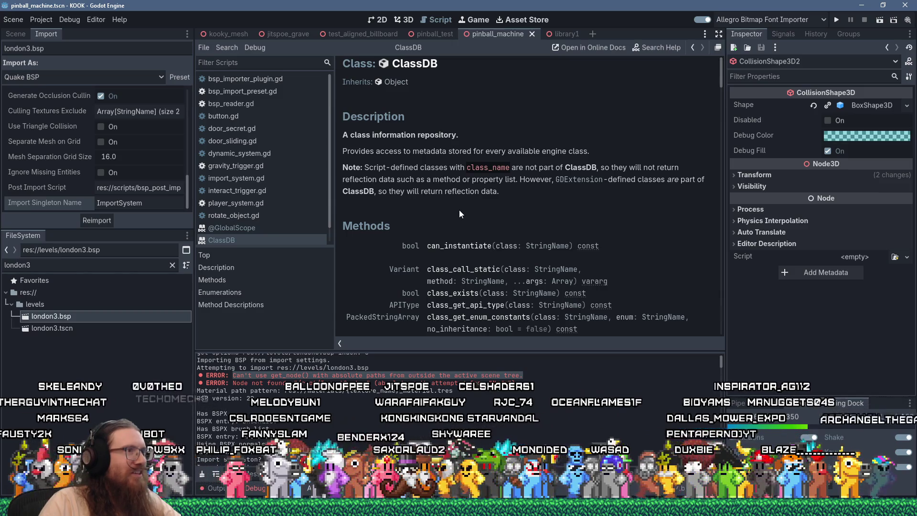
key(alt+Tab)
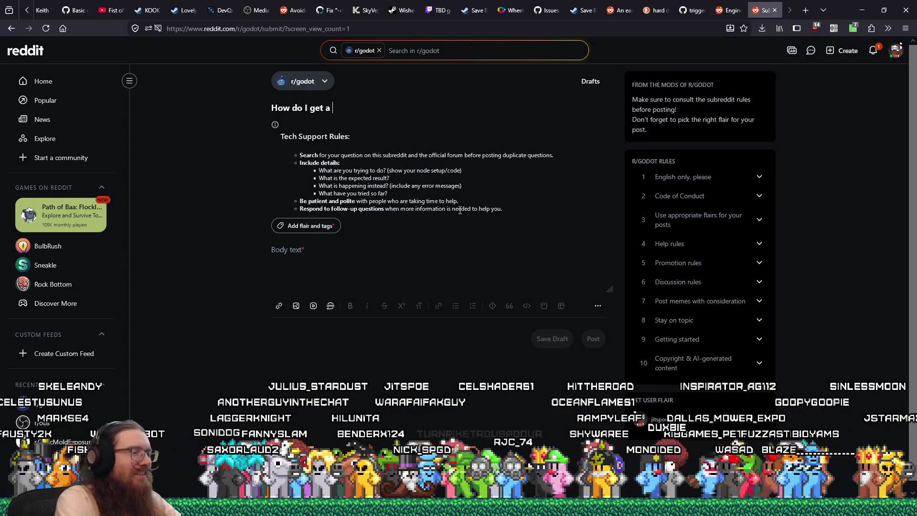
Complete the title with 'global autoload singleton by name?' and apply the 'help me' flair
text(global autol)
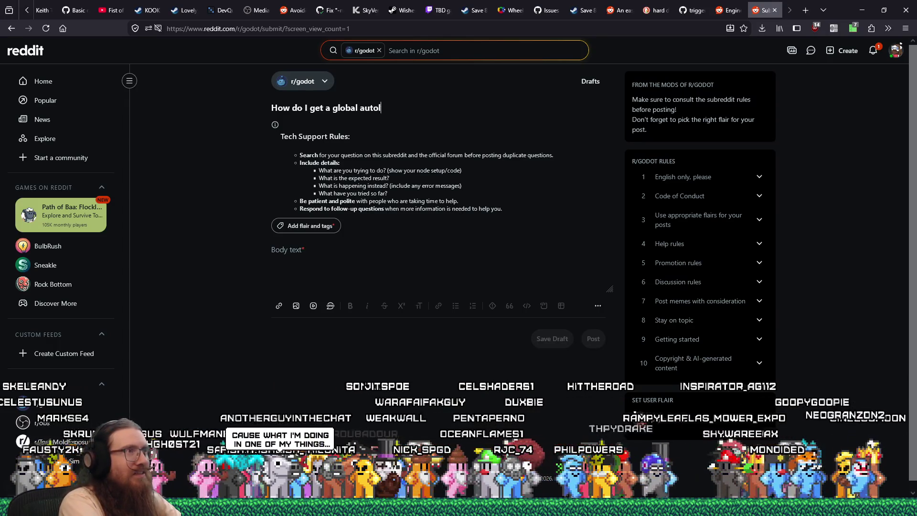
text(oad singleton)
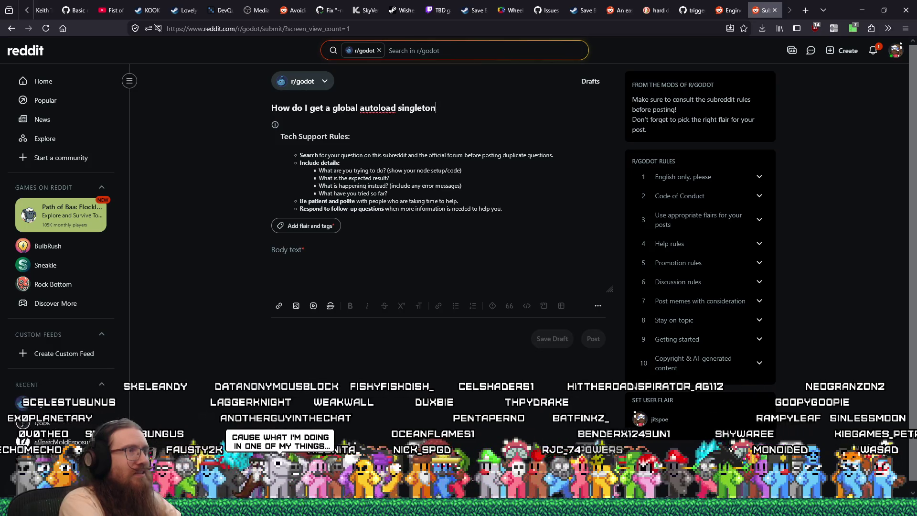
text( by name?)
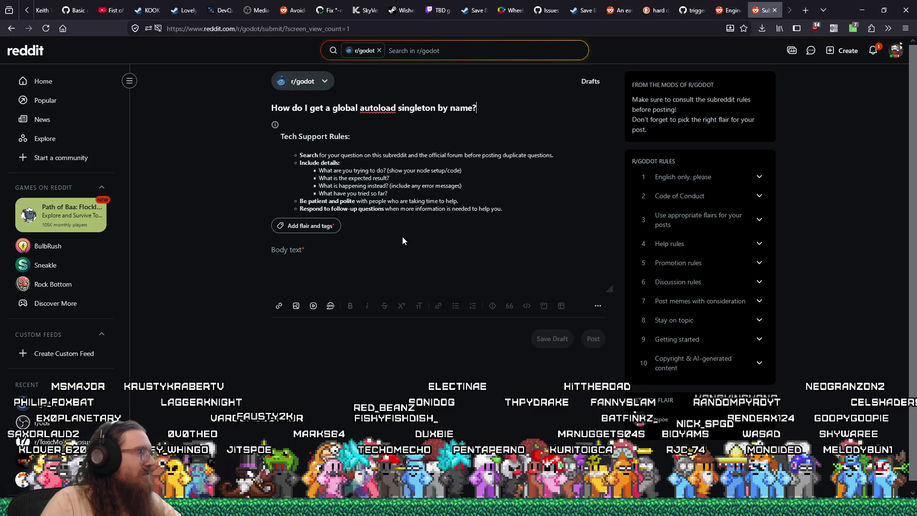
click(330, 226)
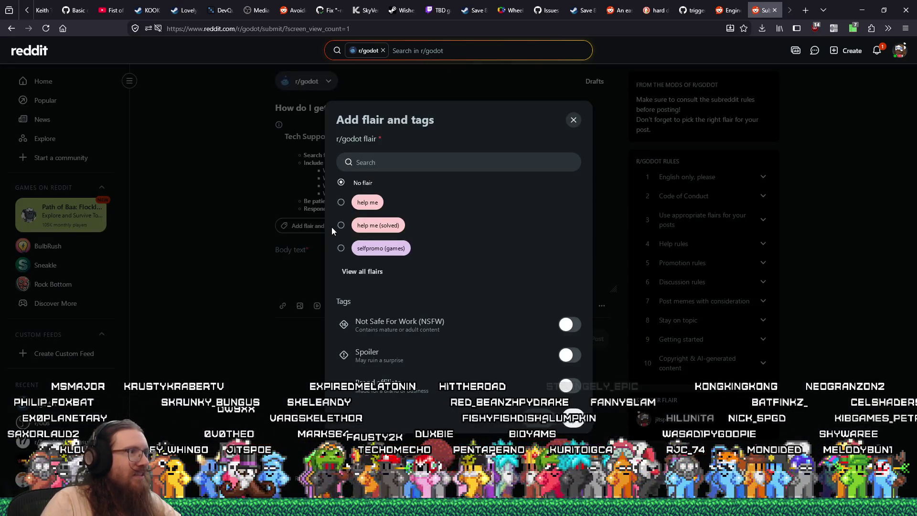
click(348, 203)
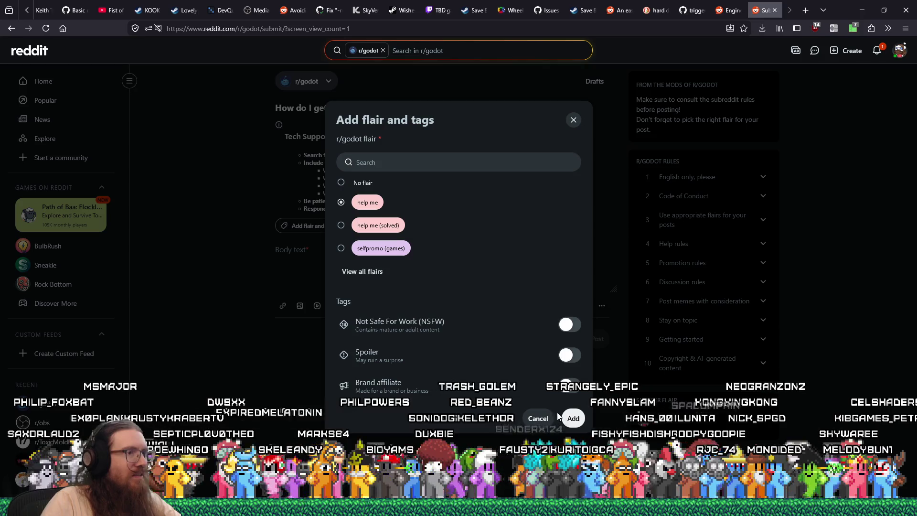
click(573, 419)
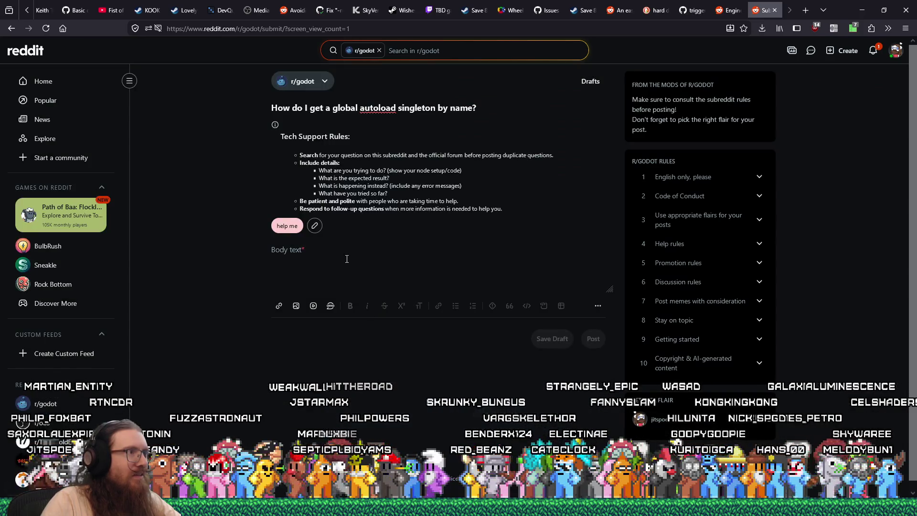
click(347, 253)
key(alt+Tab)
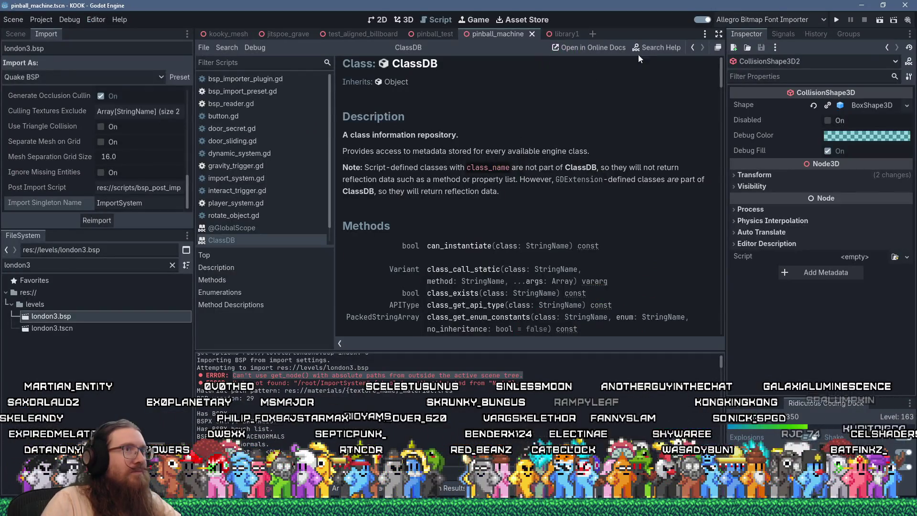
Search the Godot help for 'get_single' and open the Engine get_singleton documentation
click(656, 47)
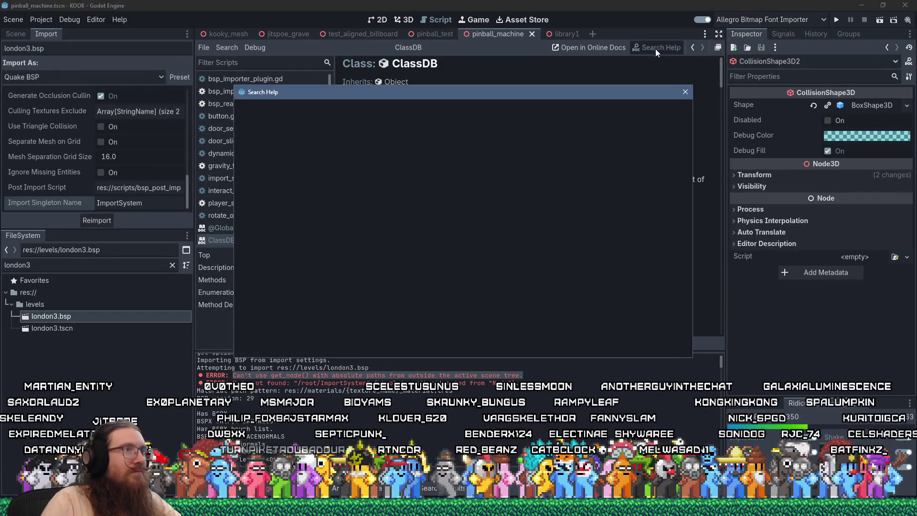
text(classd)
key(ctrl+a)
text(get_single)
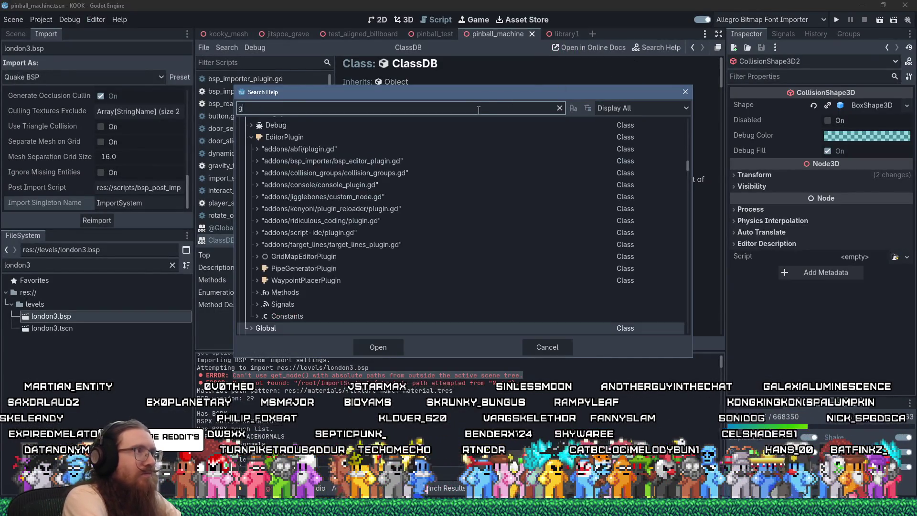
double_click(333, 149)
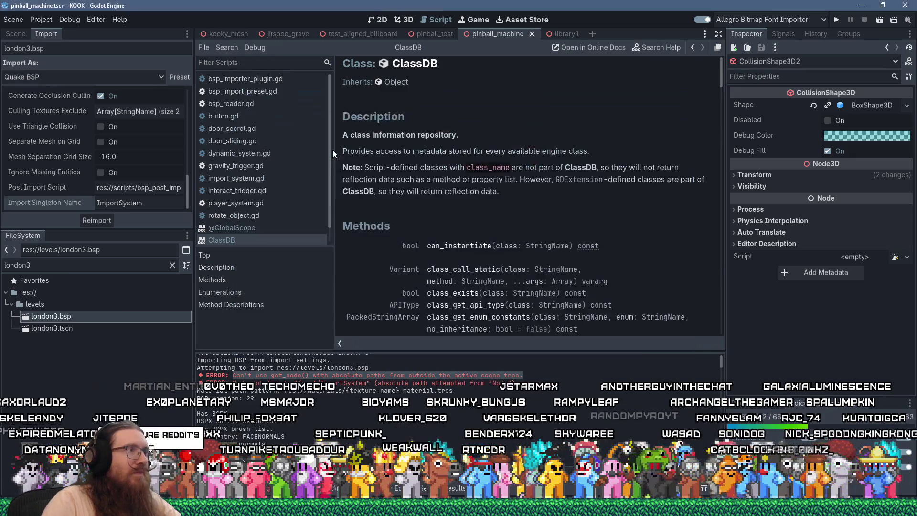
key(alt+Tab)
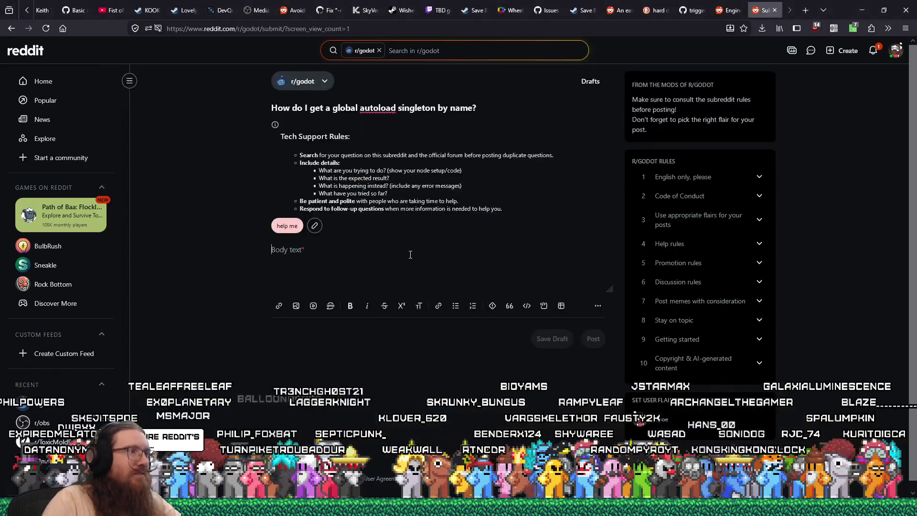
Type 'Engine.get_singleton() only returns engine singletons' into the post body
text(Engine.get)
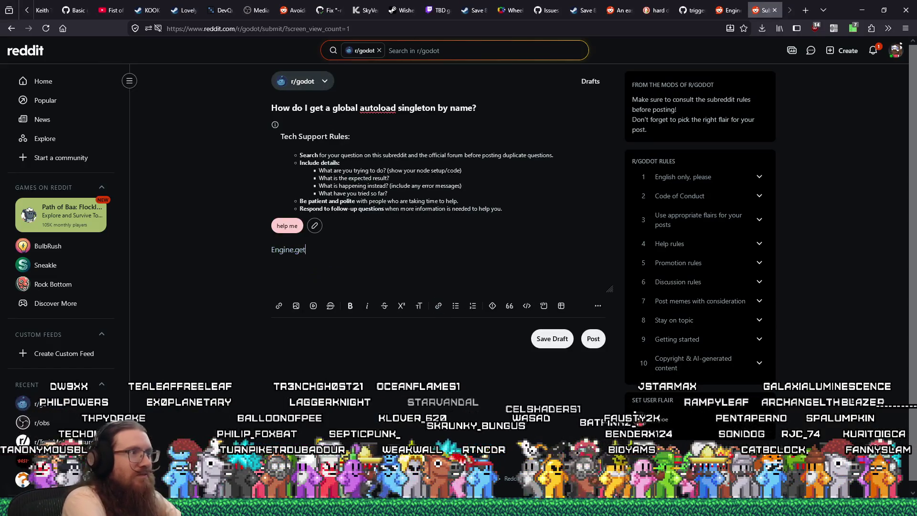
text(_singleton() on)
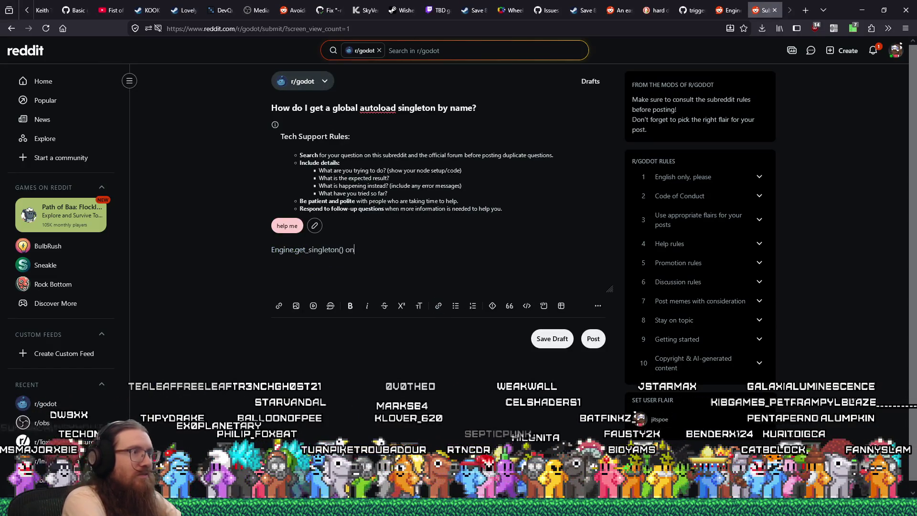
text(ly returns engine )
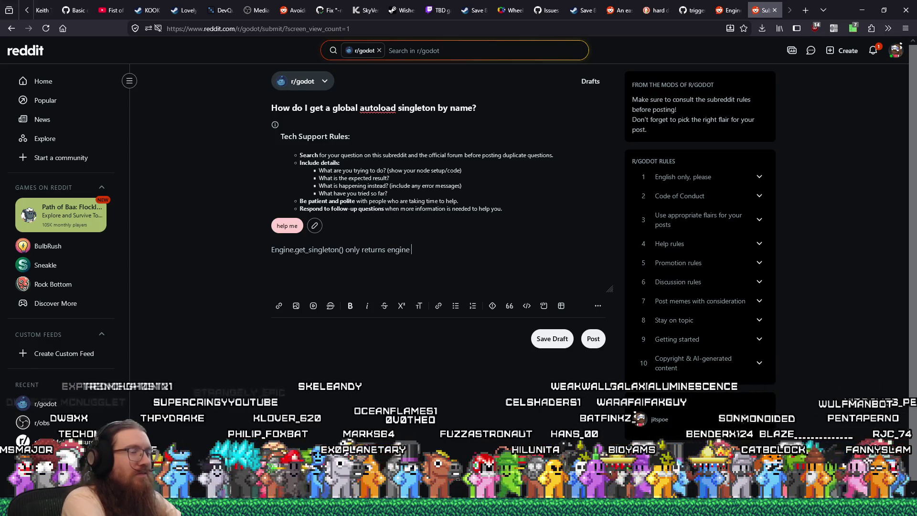
text(singletons, not custom autoload ones.  There's a note that)
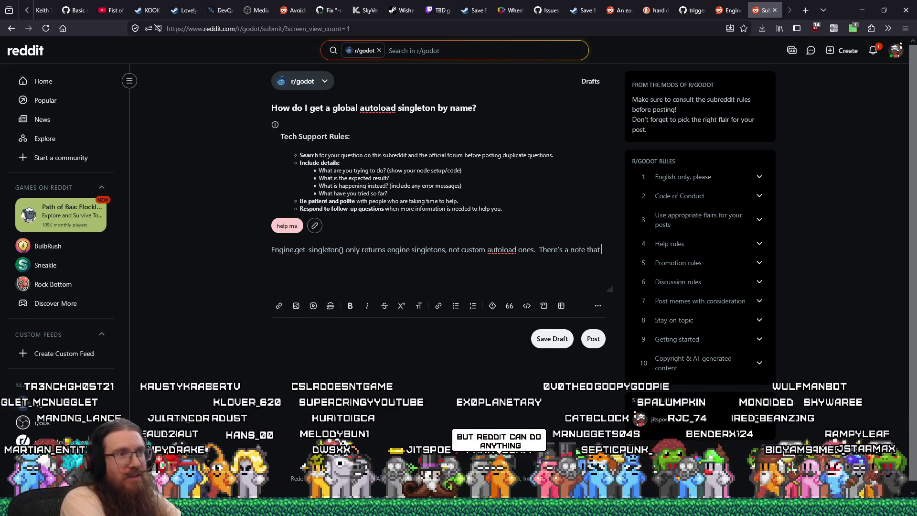
key(alt+Tab)
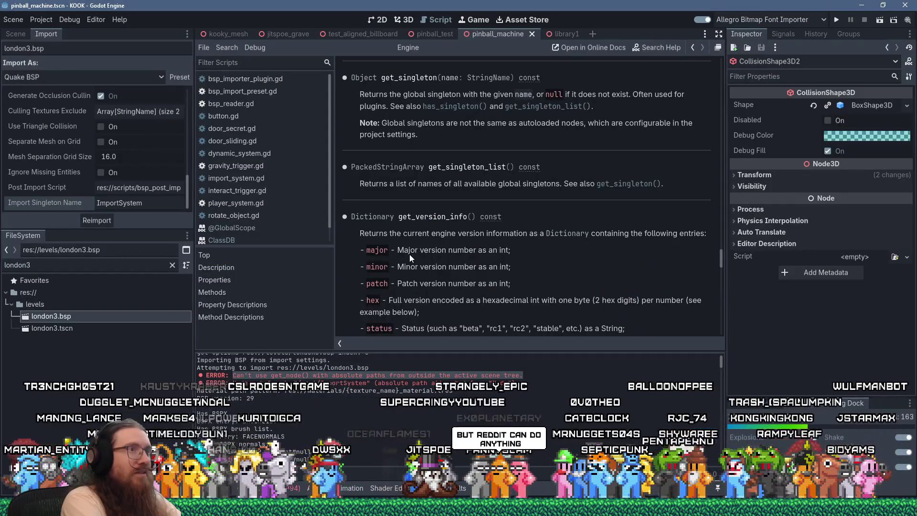
Copy the get_singleton note about global singletons versus autoloaded nodes
drag(417, 136, 351, 123)
key(ctrl+c)
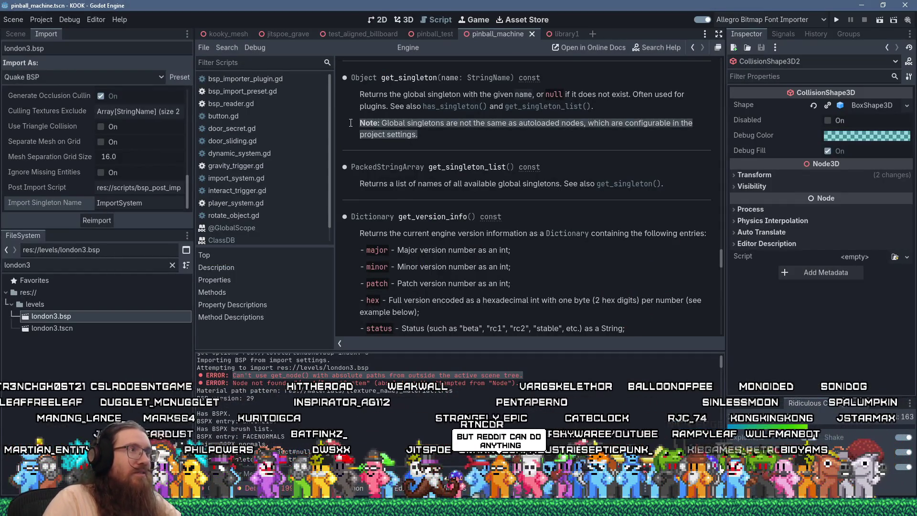
key(alt+Tab)
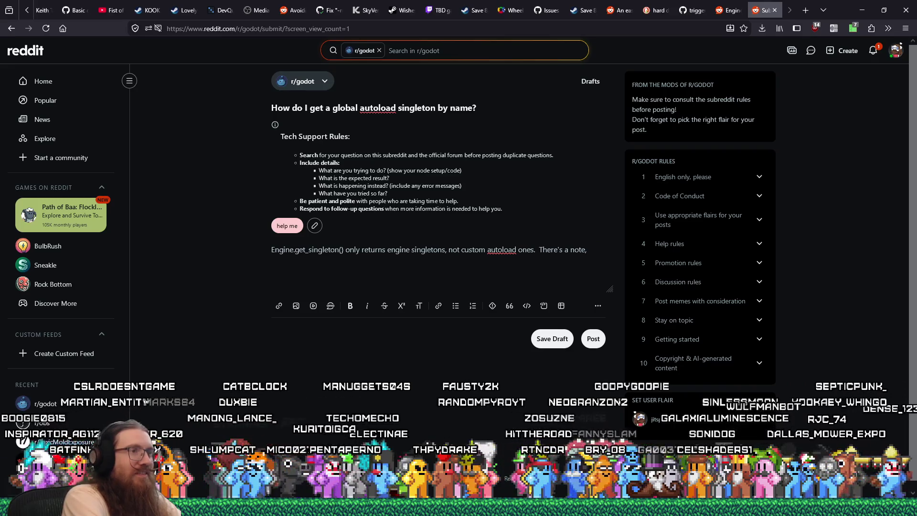
Paste the note, add that it never says how to get autoloaded nodes, fixing 'supposeds'
key(ctrl+v)
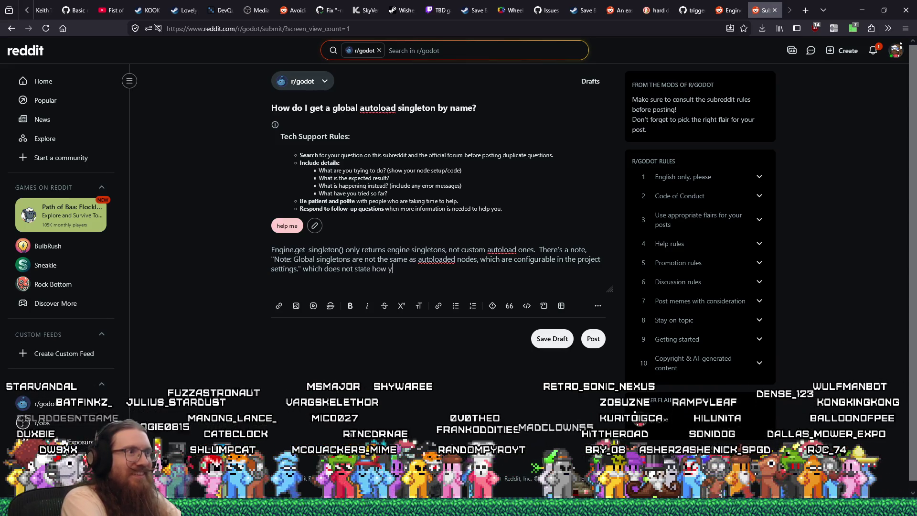
text(ou're supposeds to get the)
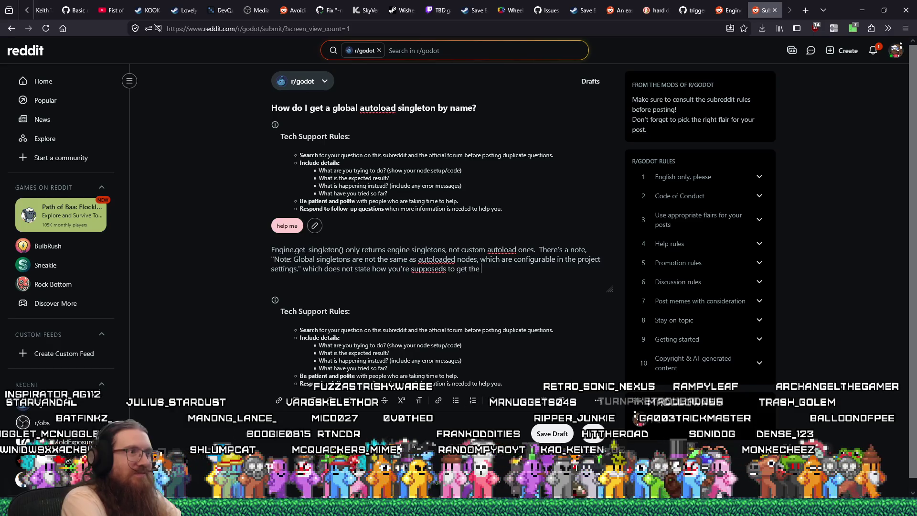
text(a)
text(aded )
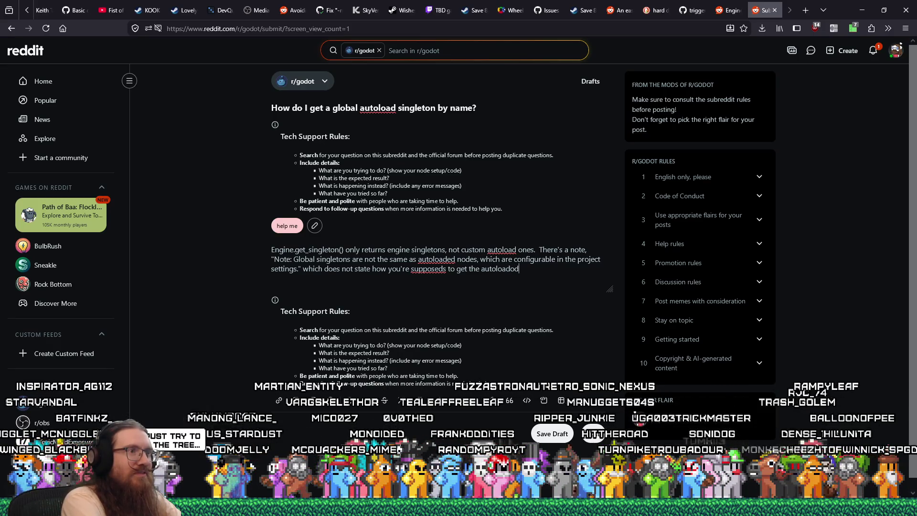
text(nodes.)
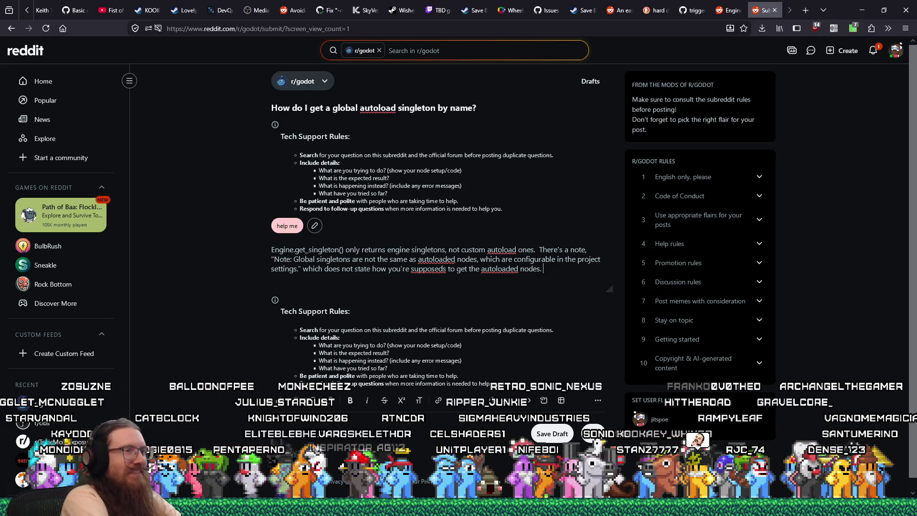
right_click(437, 273)
click(488, 9)
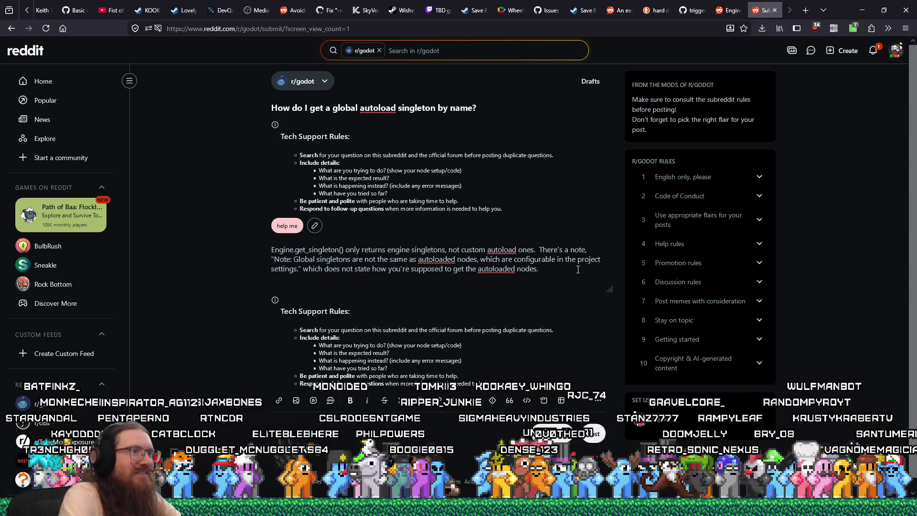
text(!)
key(Return)
key(Return)
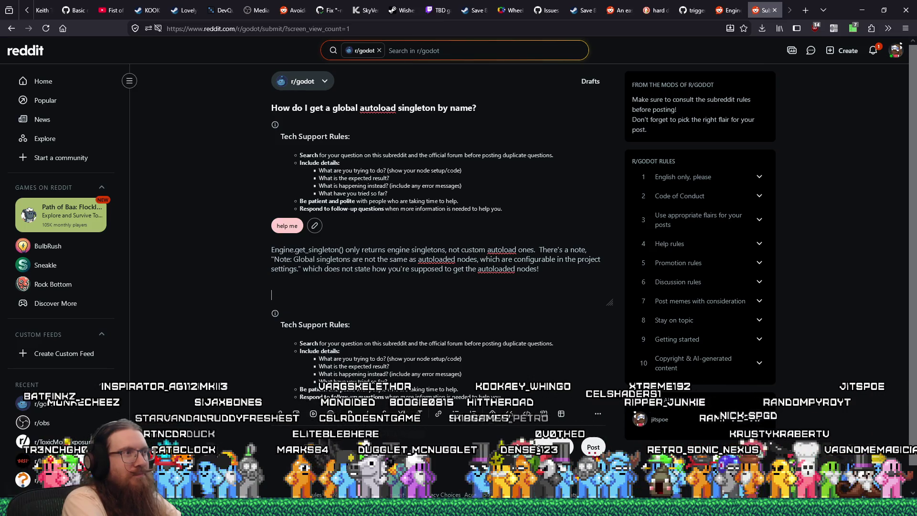
Add a paragraph about get_node("/root/...") failing, ending 'and I get this error:'
text(I saw a suggest)
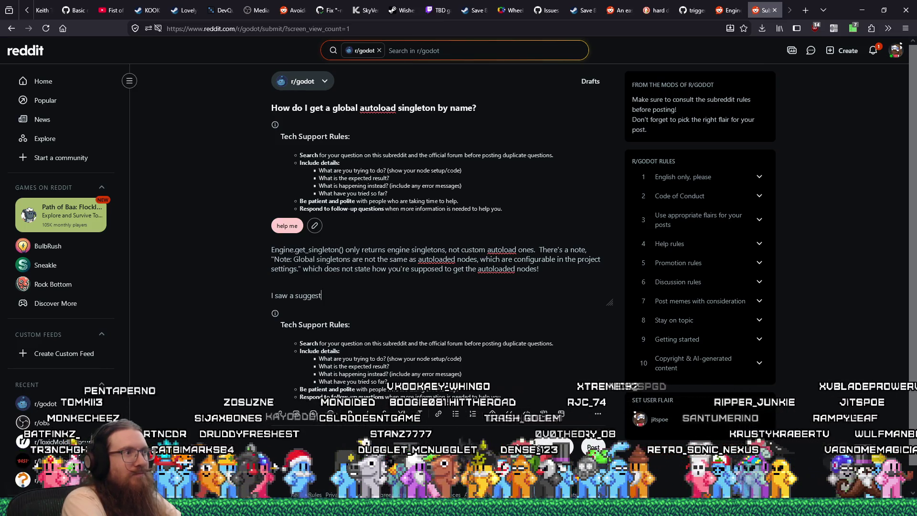
text(ion to do get_)
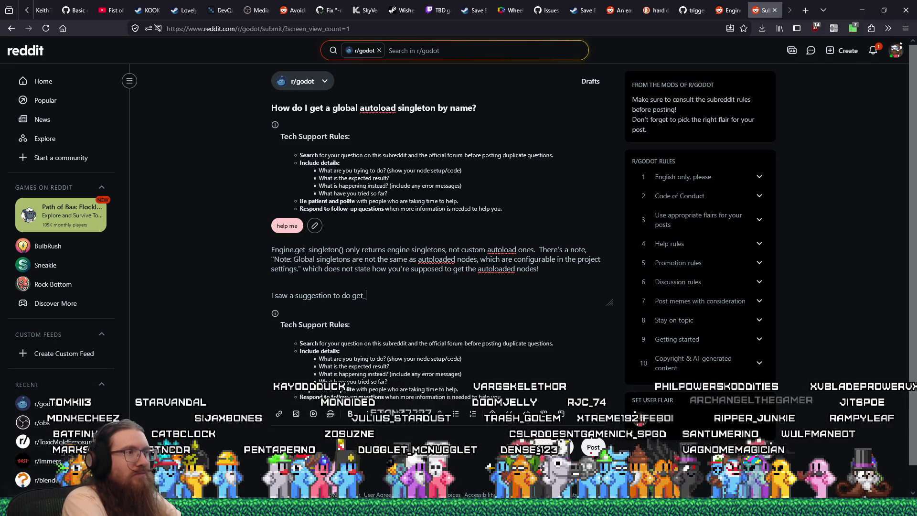
text(node("/root/Autoload)
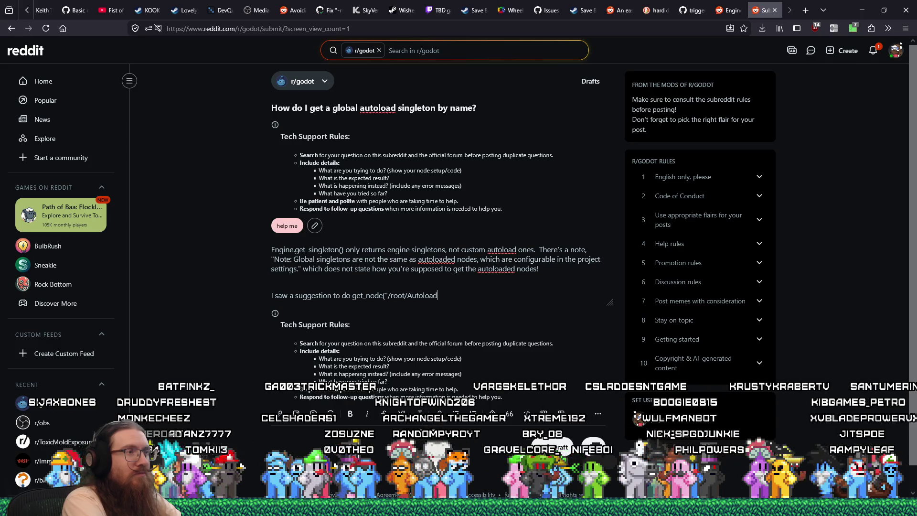
text(Name"), but that doesn't work in my pa)
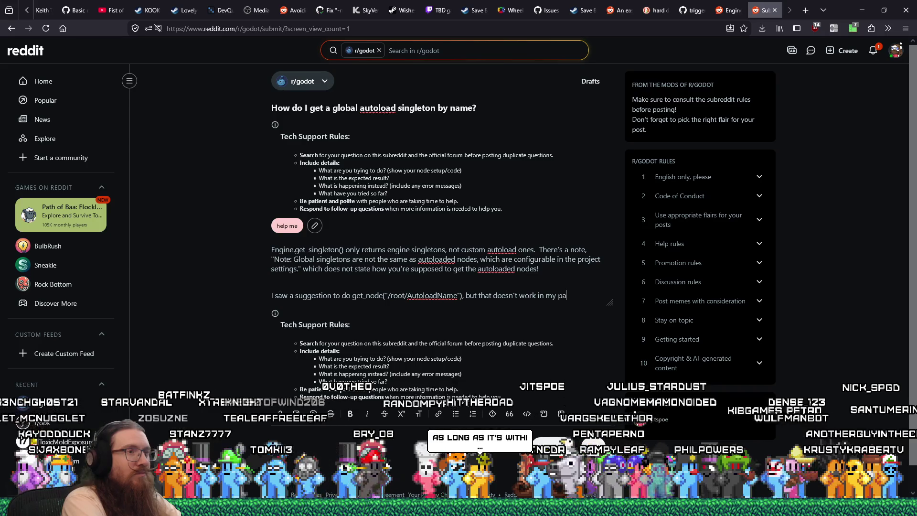
text(rticular case because it's out)
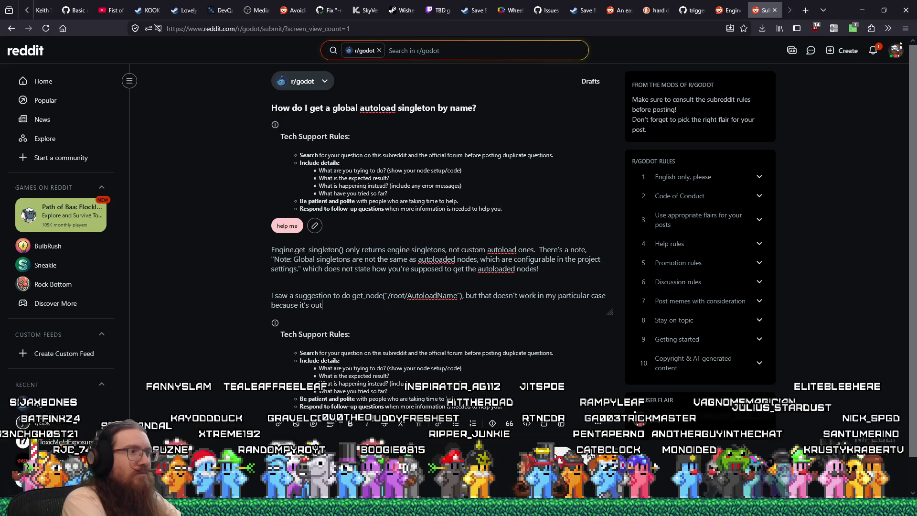
text(side fo)
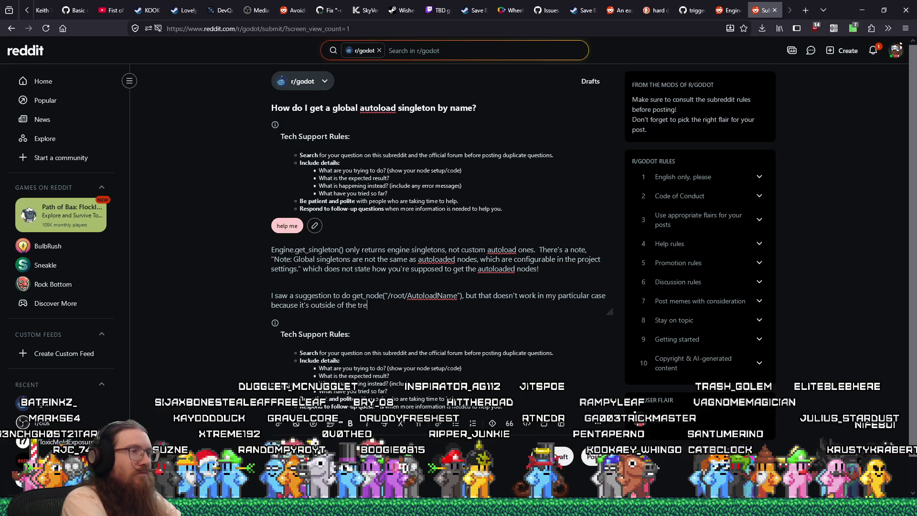
text( and I get )
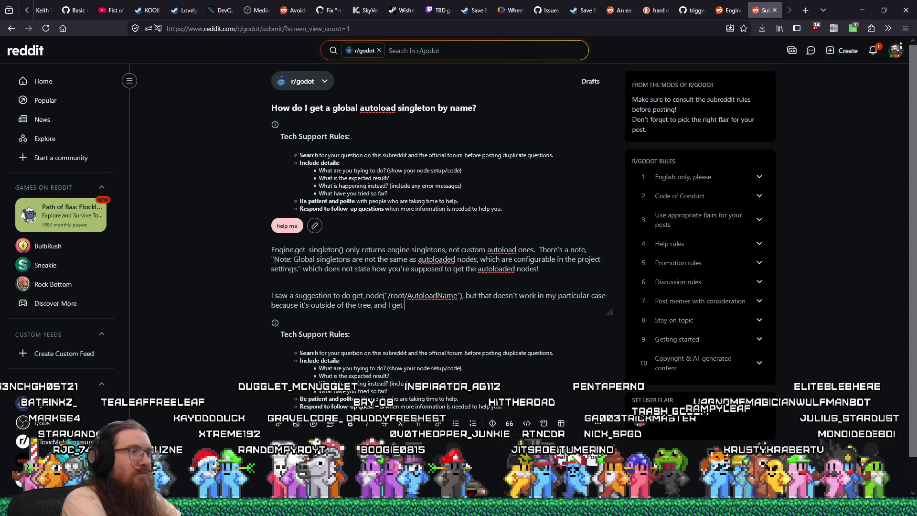
text(this error:)
key(Return)
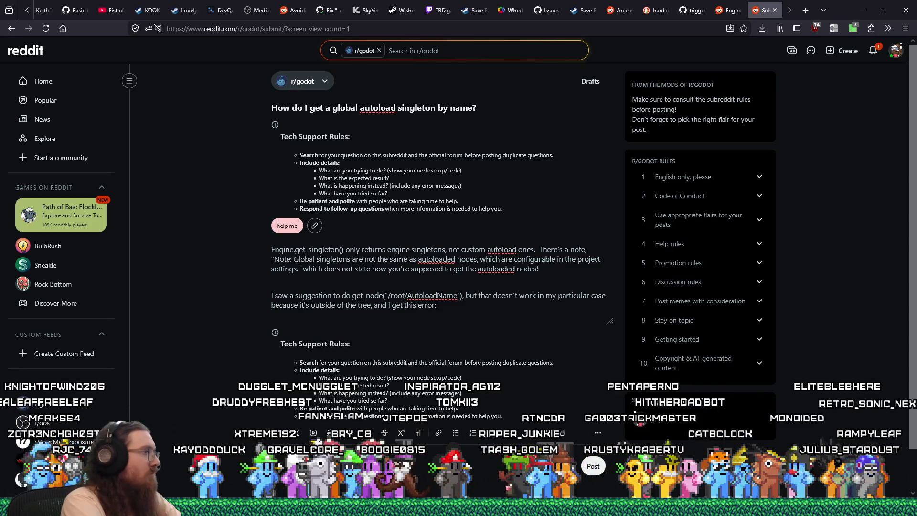
key(alt+Tab)
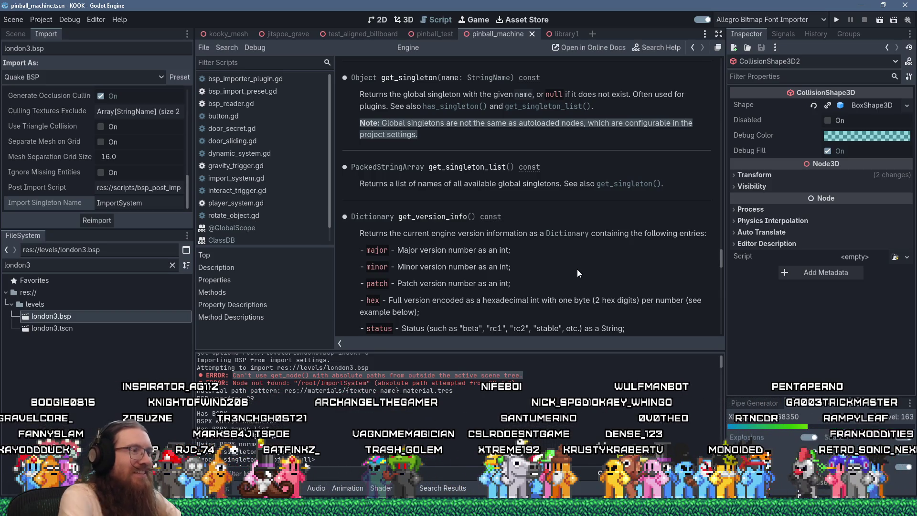
Select the first red ERROR message in Godot's Output log and switch back to the Reddit draft
drag(523, 382, 204, 375)
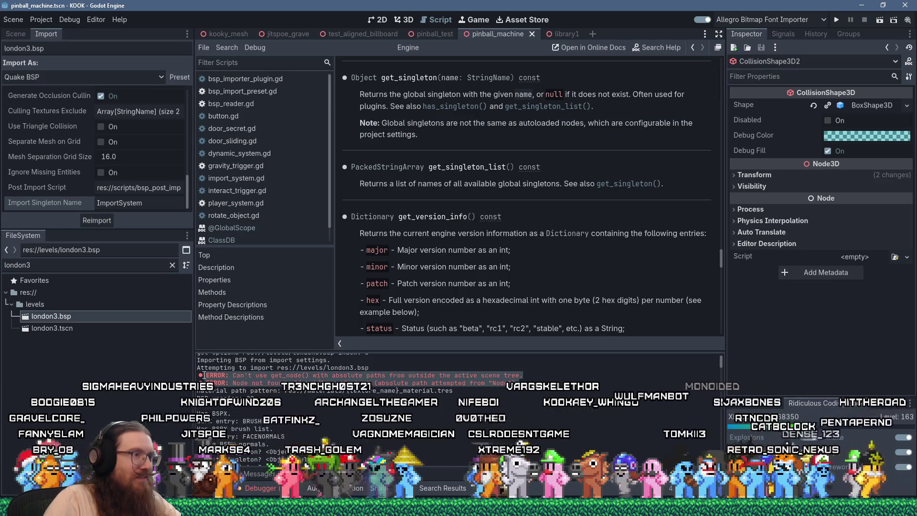
click(234, 377)
mouse_move(234, 378)
mouse_down()
mouse_move(512, 384)
mouse_move(373, 386)
mouse_move(536, 378)
mouse_up()
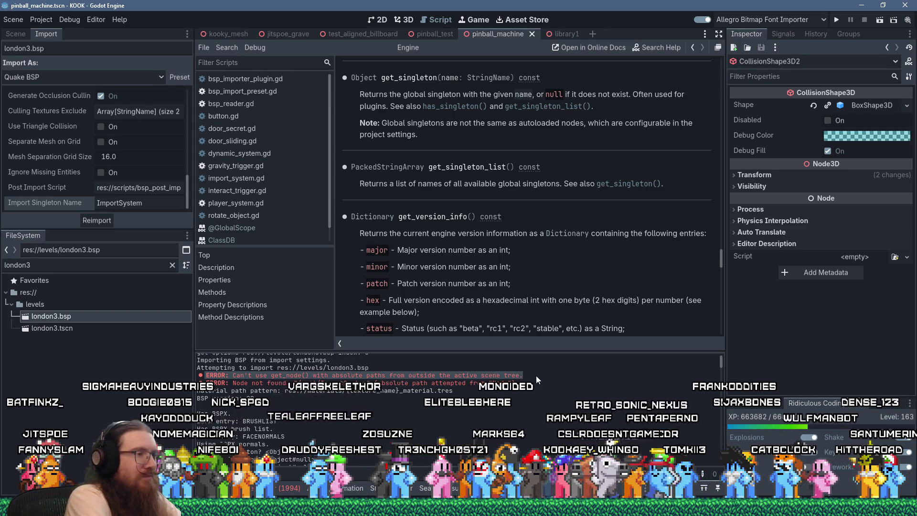
key(alt+Tab)
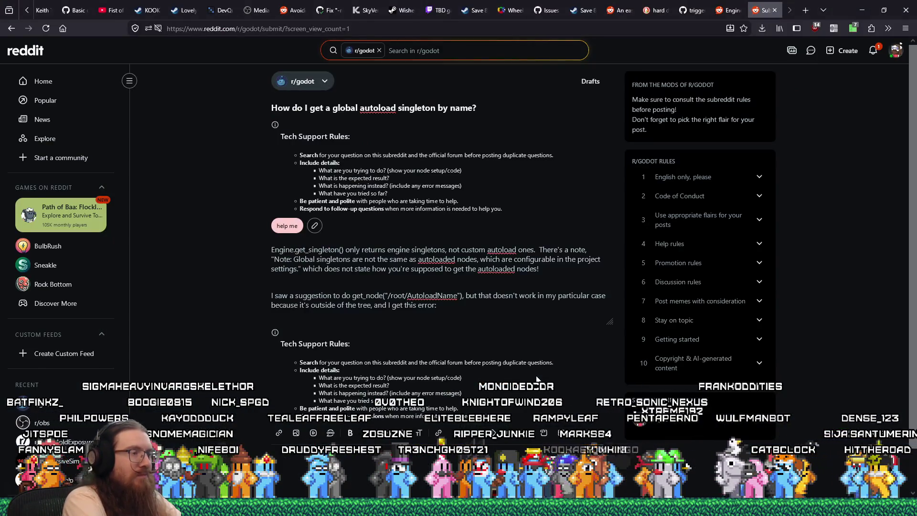
Quote the get_node() absolute-path error, then ask 'Is there not a simple way to just grab an autoload by name?'
text(")
key(ctrl+v)
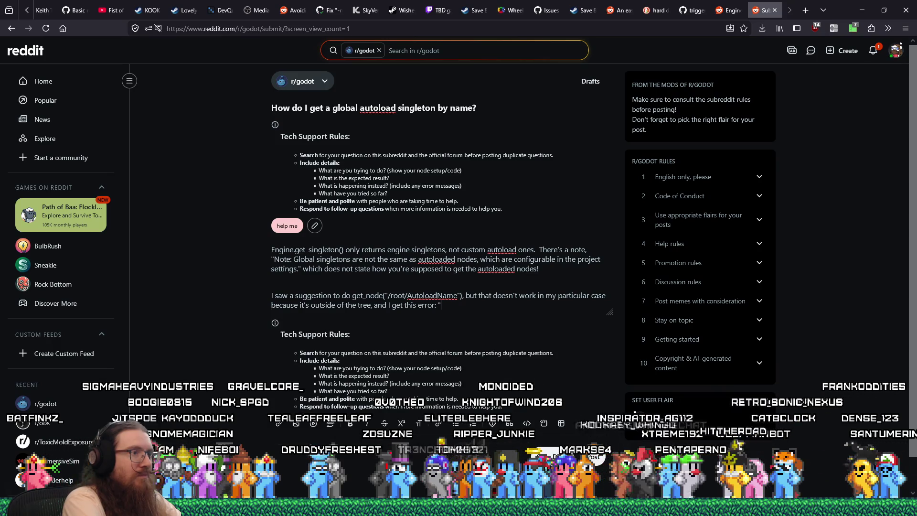
key(Return)
key(BackSpace)
text(")
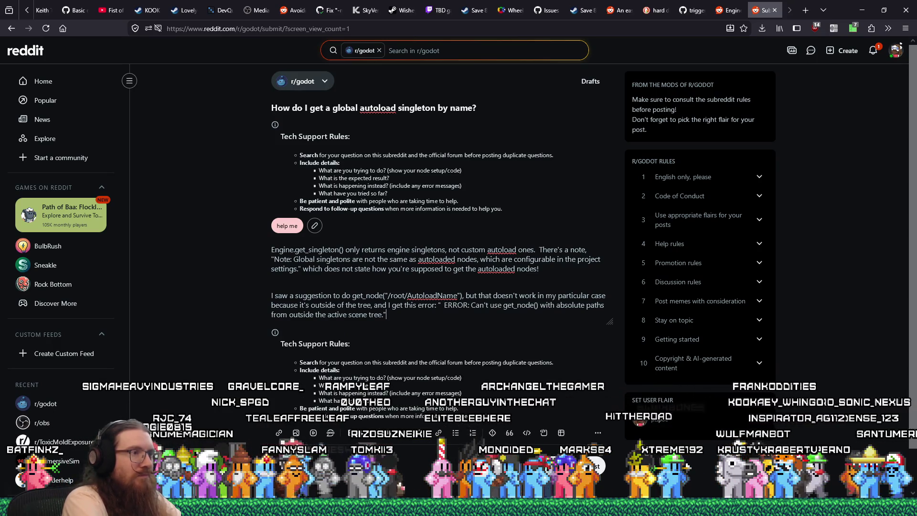
click(443, 305)
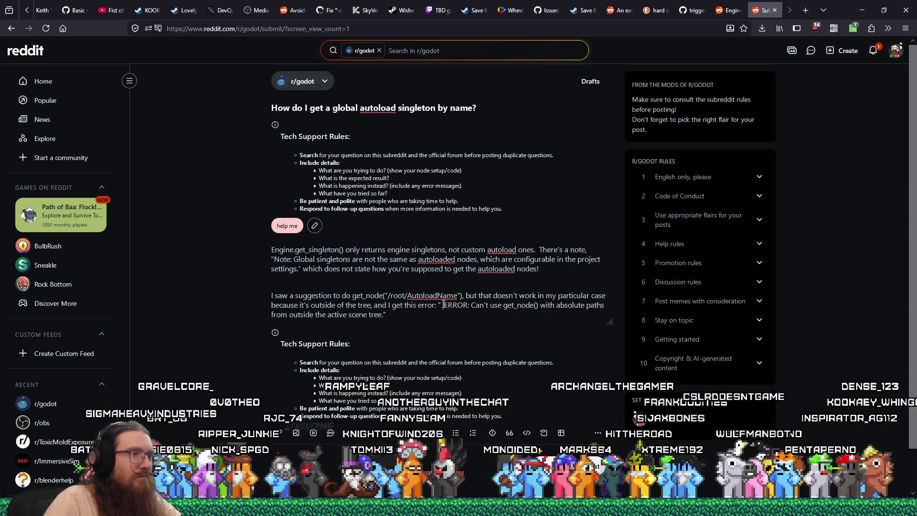
key(BackSpace)
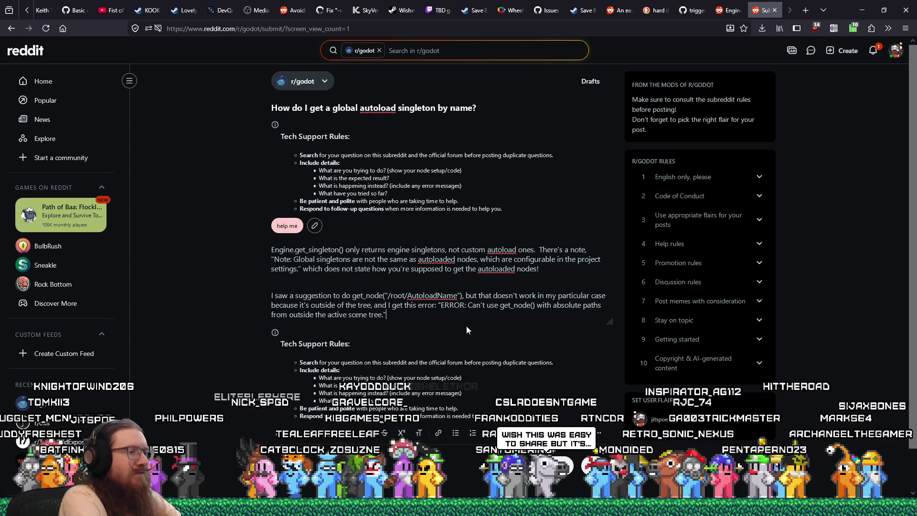
key(Return)
text(Is there n)
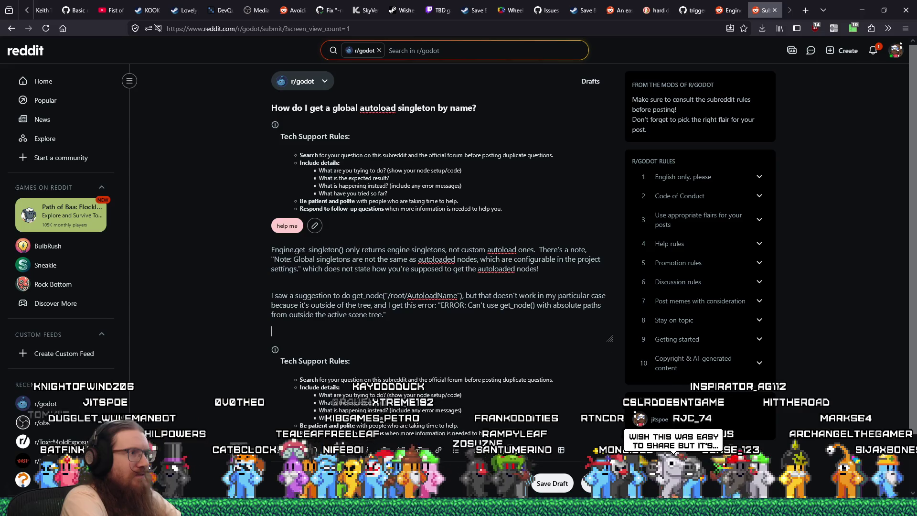
text(ot a simple w)
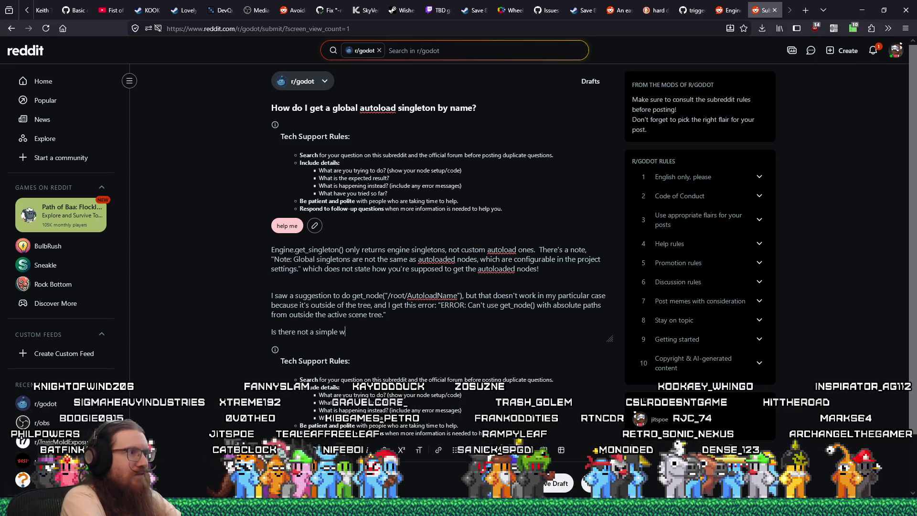
text(ay to just grab an auto)
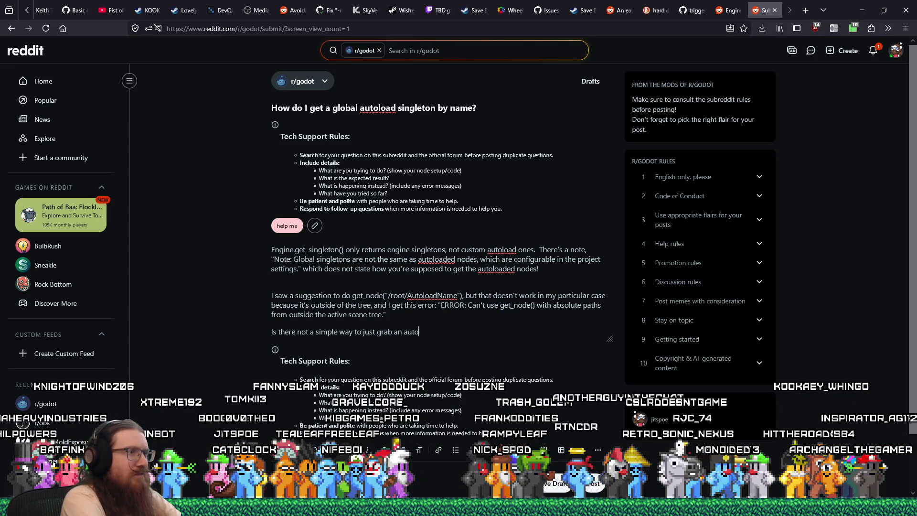
text(load by name?)
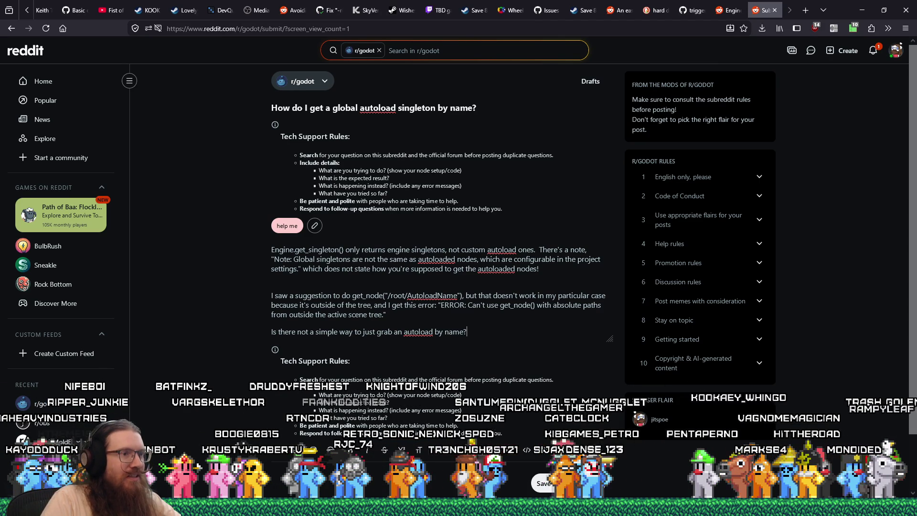
Publish the post to r/godot, open it from the feed, and minimize Firefox
click(603, 484)
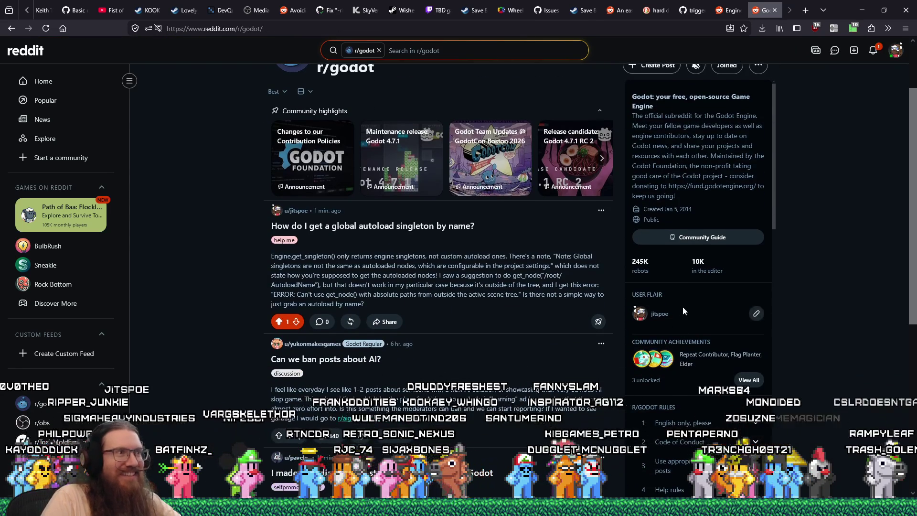
click(497, 267)
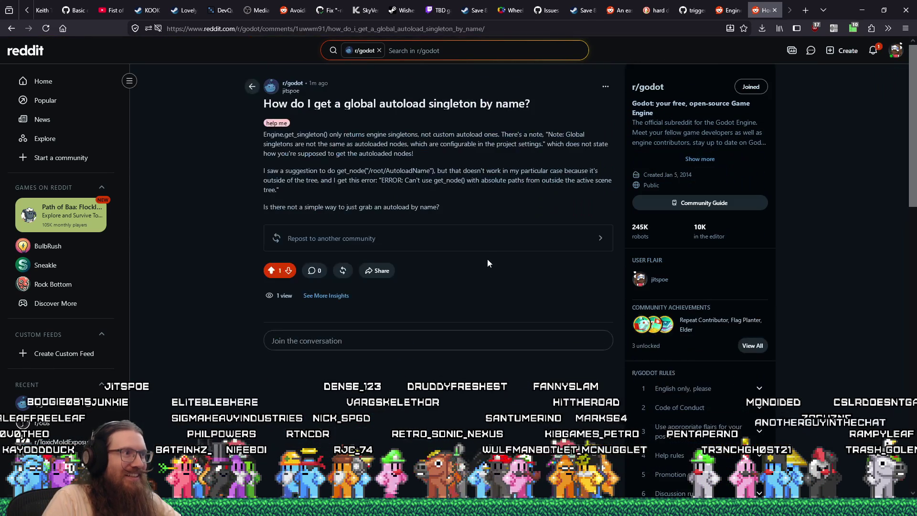
click(863, 10)
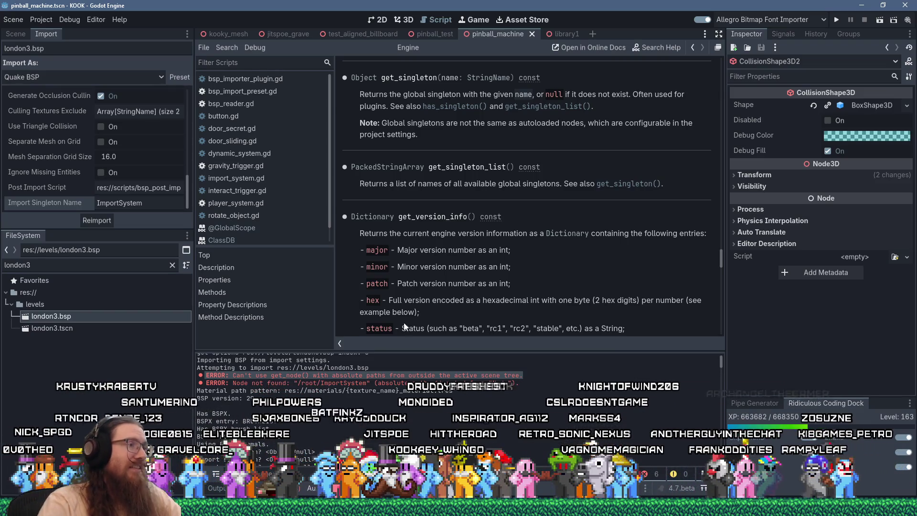
Open bsp_reader.gd from the Scripts list in place of the help page
scroll(397, 456, down, 3)
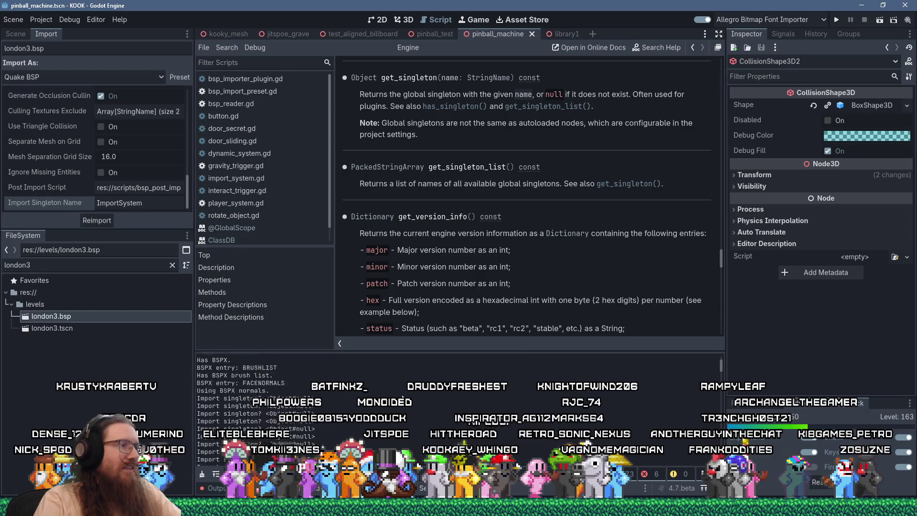
scroll(402, 396, up, 3)
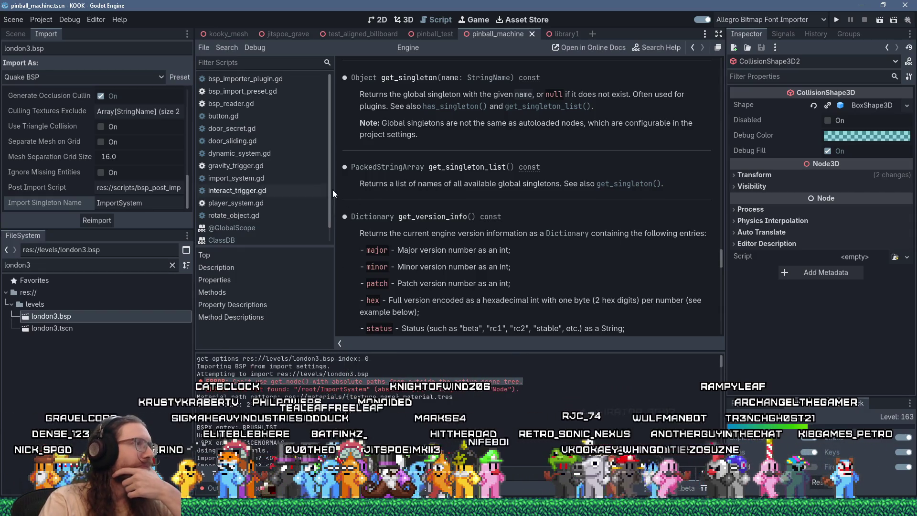
scroll(328, 196, down, 1)
scroll(325, 186, up, 1)
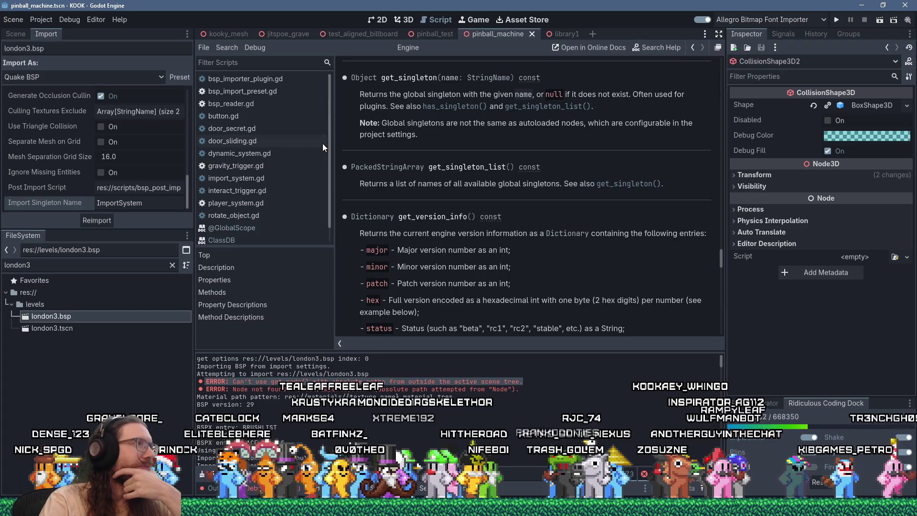
click(247, 103)
Scroll through bsp_reader.gd's BSPReader class and its contents constants
scroll(532, 235, up, 8)
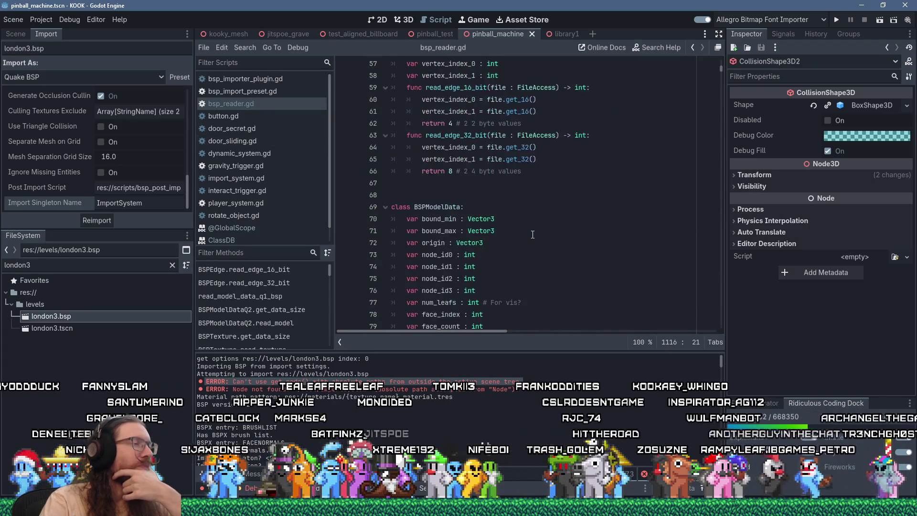
scroll(532, 234, up, 1)
scroll(532, 234, up, 13)
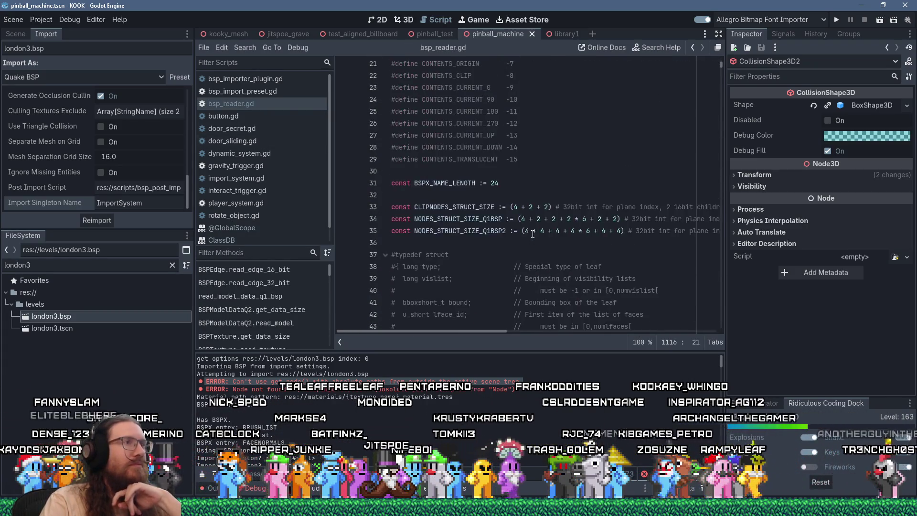
scroll(532, 234, down, 12)
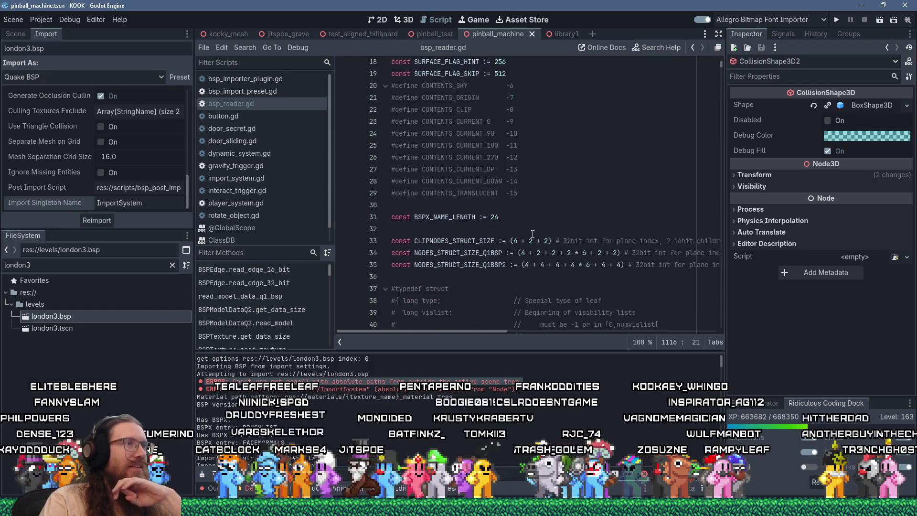
scroll(533, 234, down, 4)
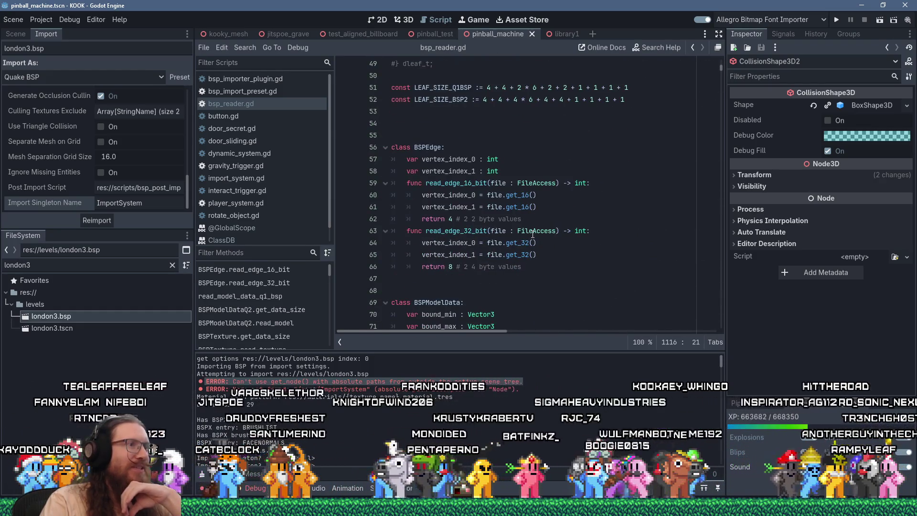
scroll(533, 234, down, 14)
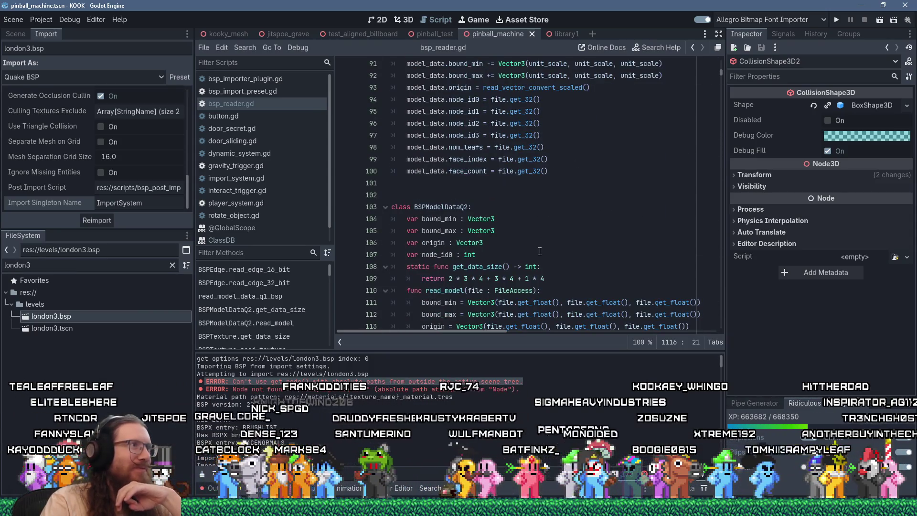
scroll(540, 251, up, 20)
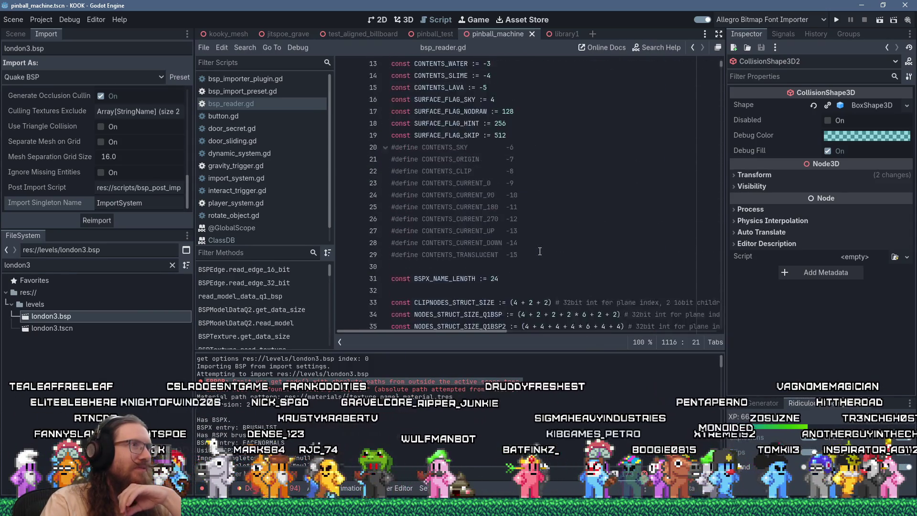
scroll(540, 252, up, 4)
scroll(539, 251, down, 18)
scroll(540, 251, down, 12)
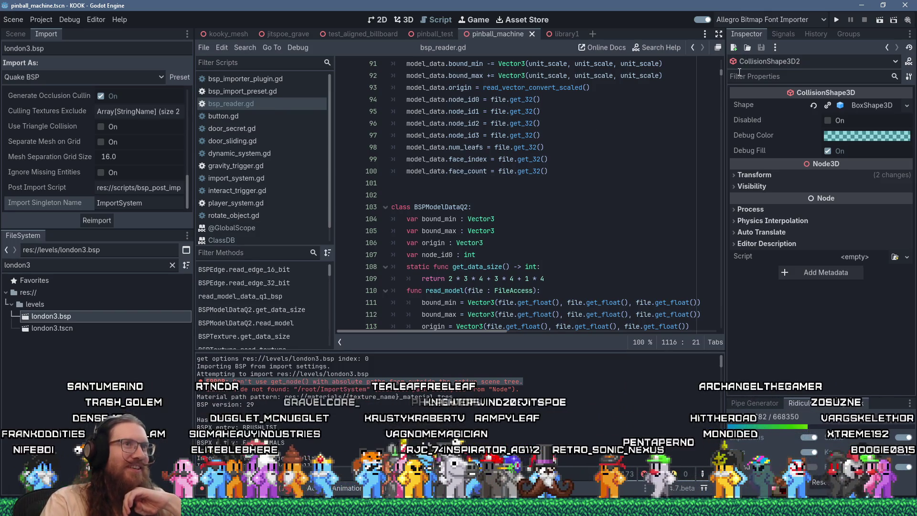
scroll(567, 174, down, 4)
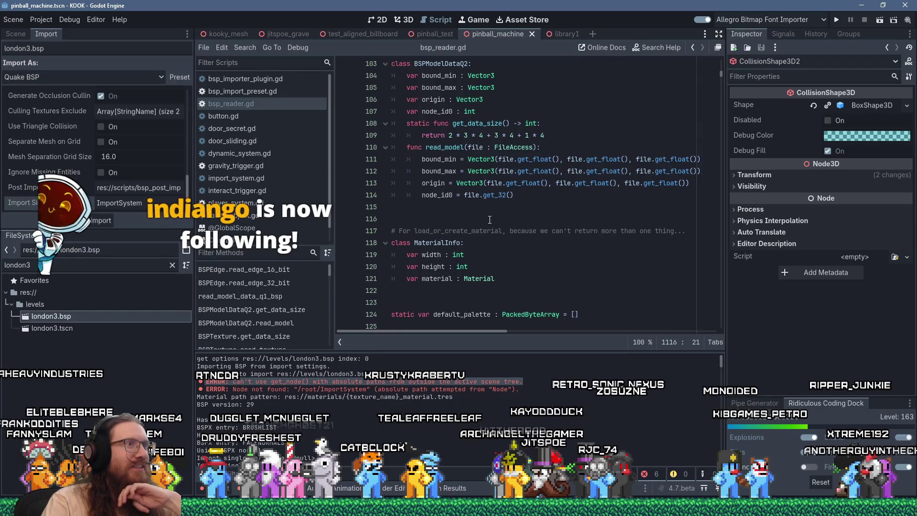
scroll(489, 219, up, 19)
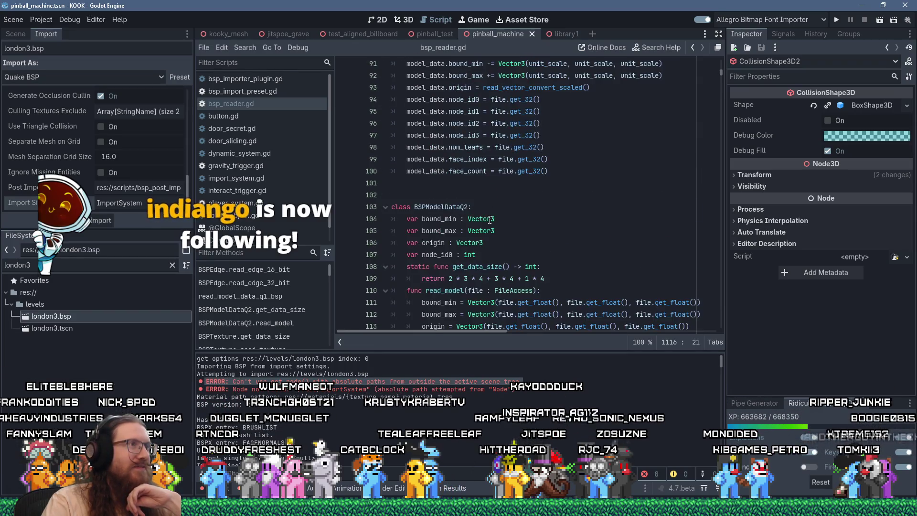
scroll(489, 219, up, 15)
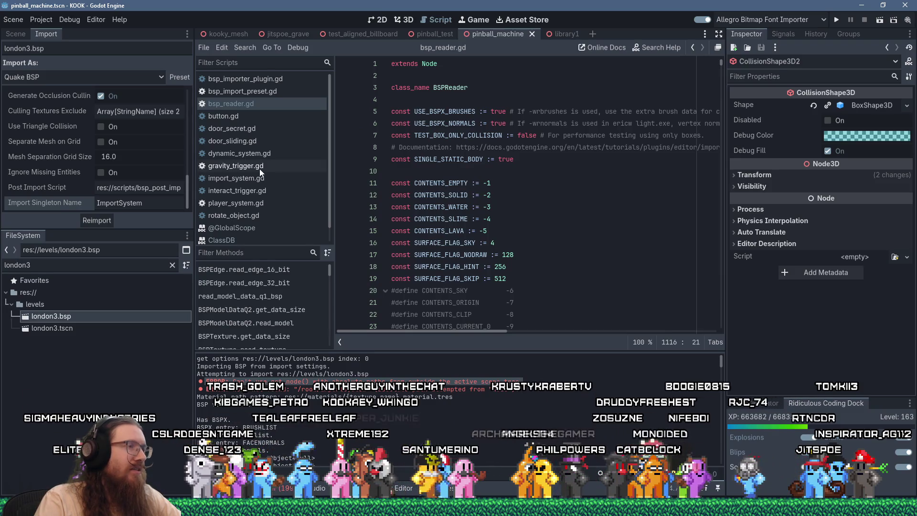
Find '_name =' across all project scripts and open the line 370 match in bsp_importer_plugin.gd
scroll(260, 171, down, 1)
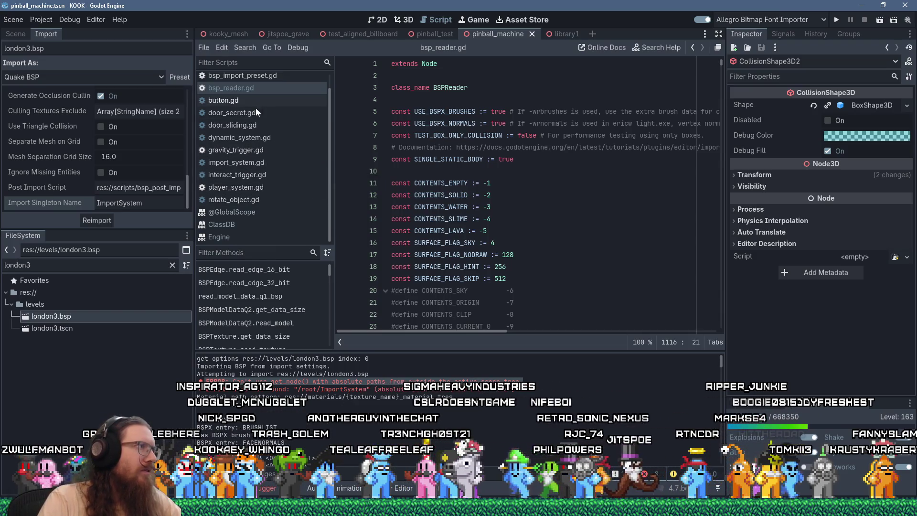
click(501, 209)
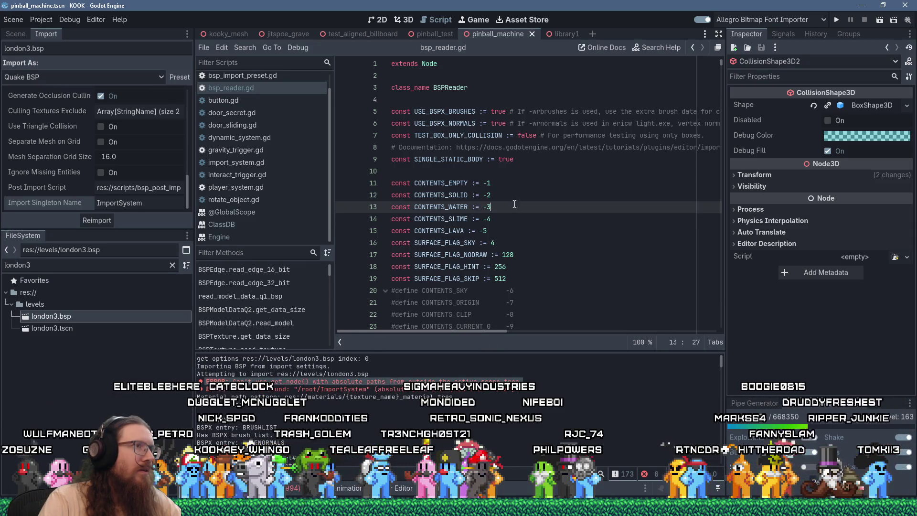
click(249, 47)
click(270, 113)
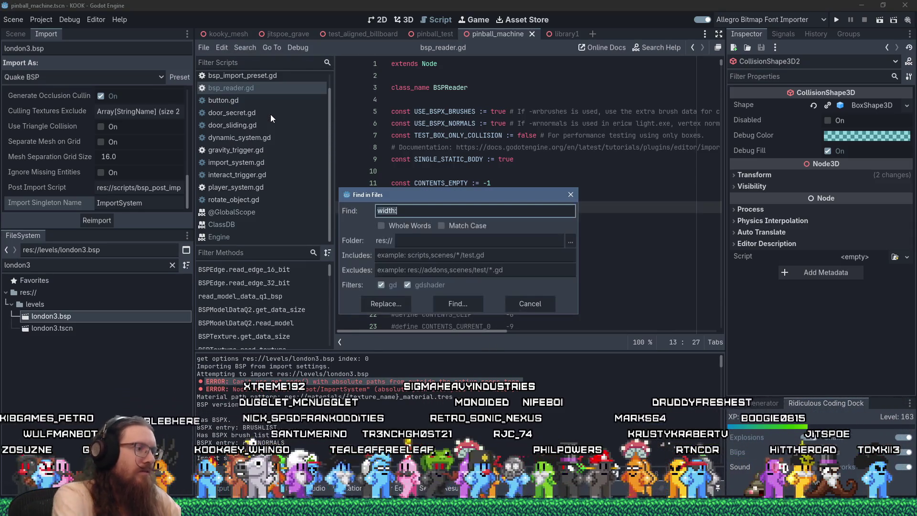
text(_name =)
key(Return)
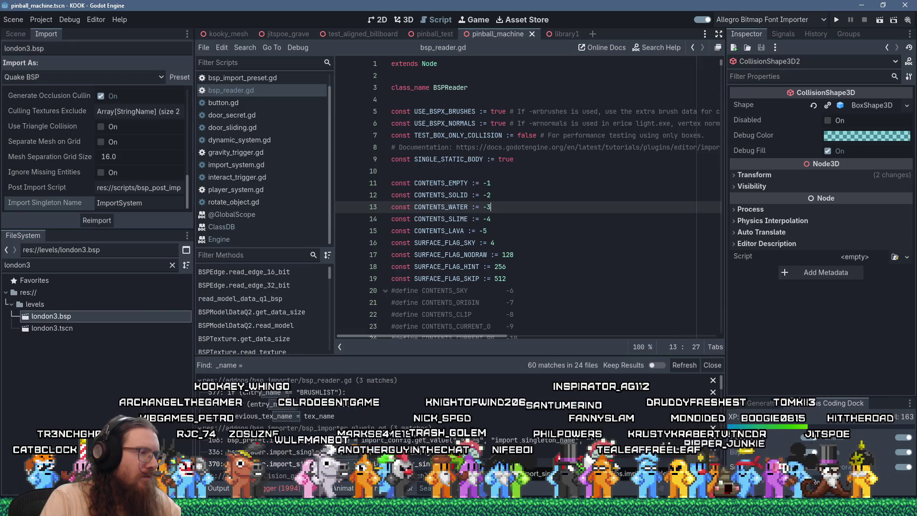
click(306, 464)
Add a 'bsp_reader.import_singleton =' line below line 370
scroll(513, 297, down, 3)
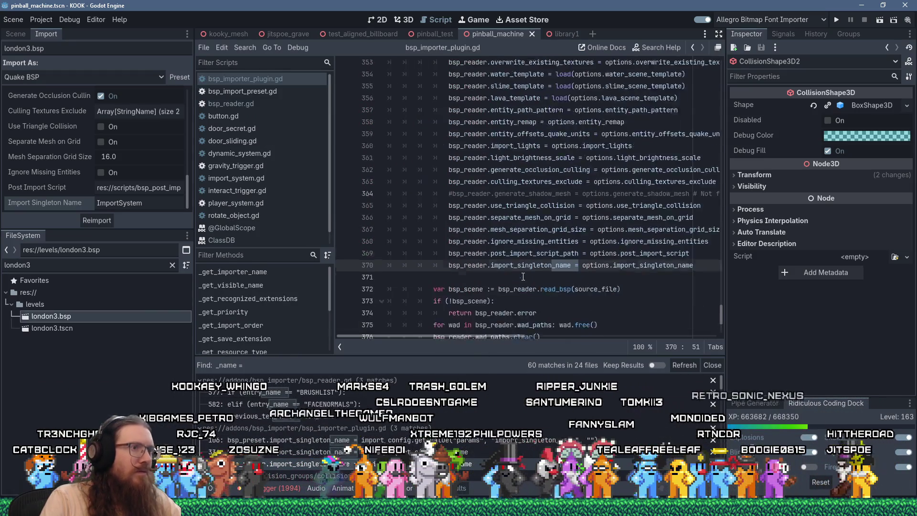
click(493, 218)
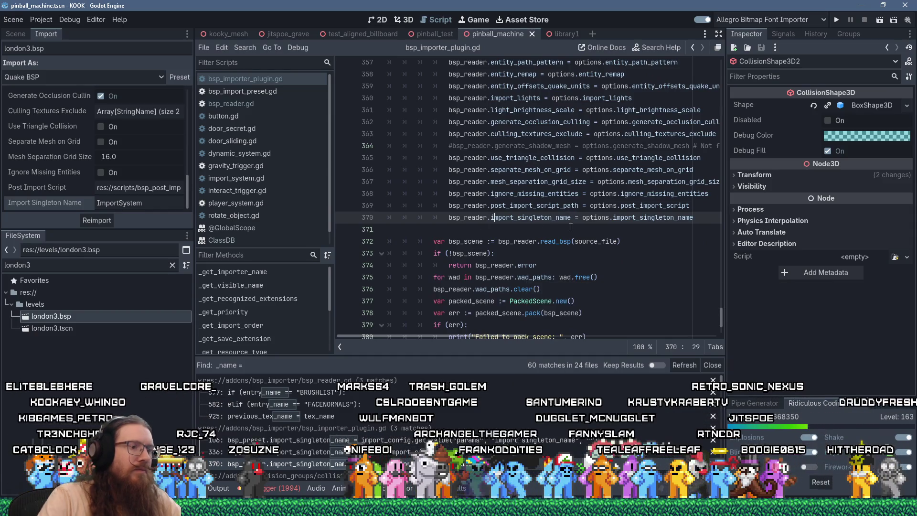
key(End)
key(Return)
text(bsp_reader.import_s)
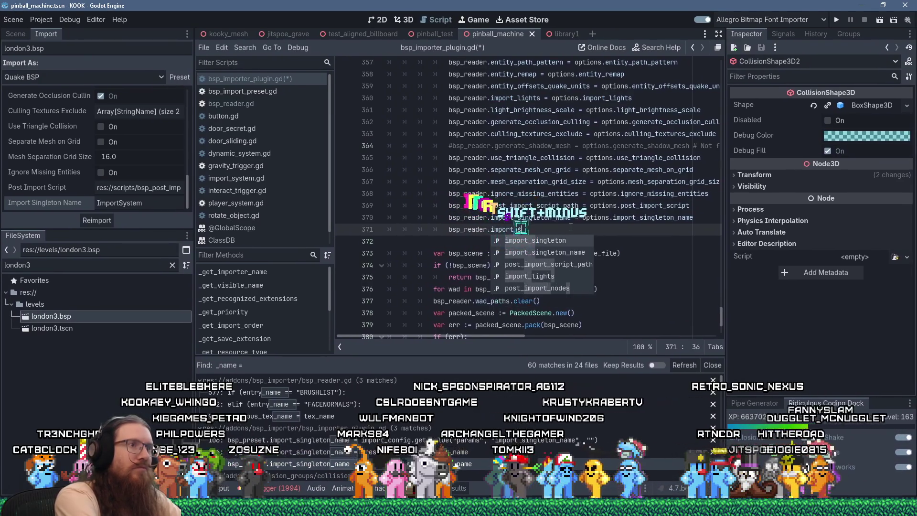
text(ingleton =)
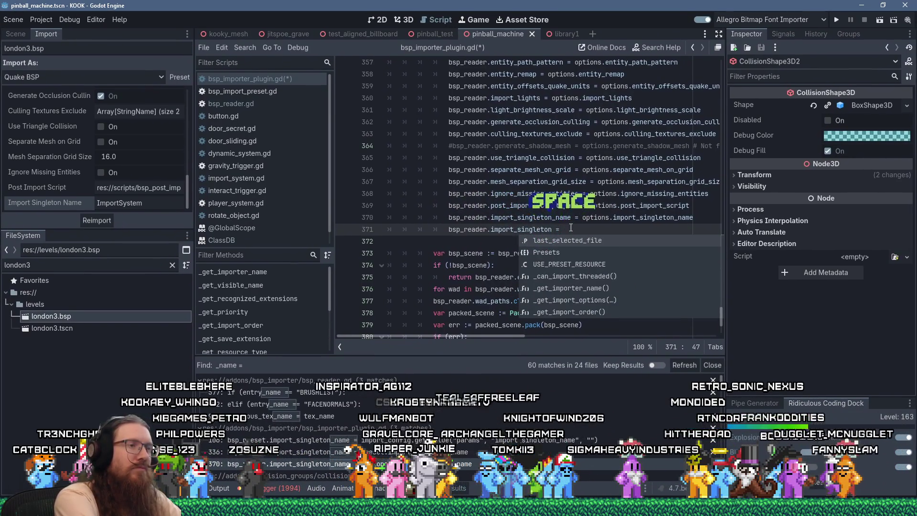
Insert 'if (bsp_reader.import_singleton_name):' above the assignment, fixing the bsp_readre typo
key(Escape)
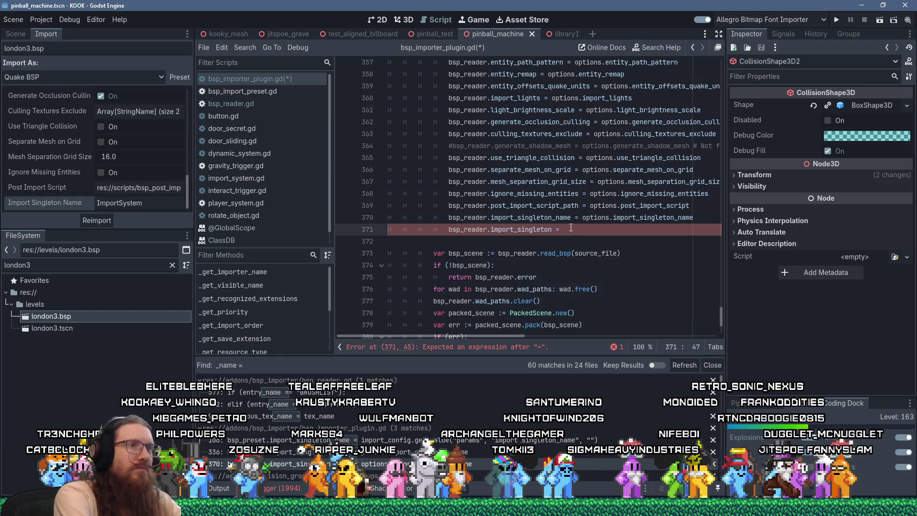
key(Up)
key(End)
key(Return)
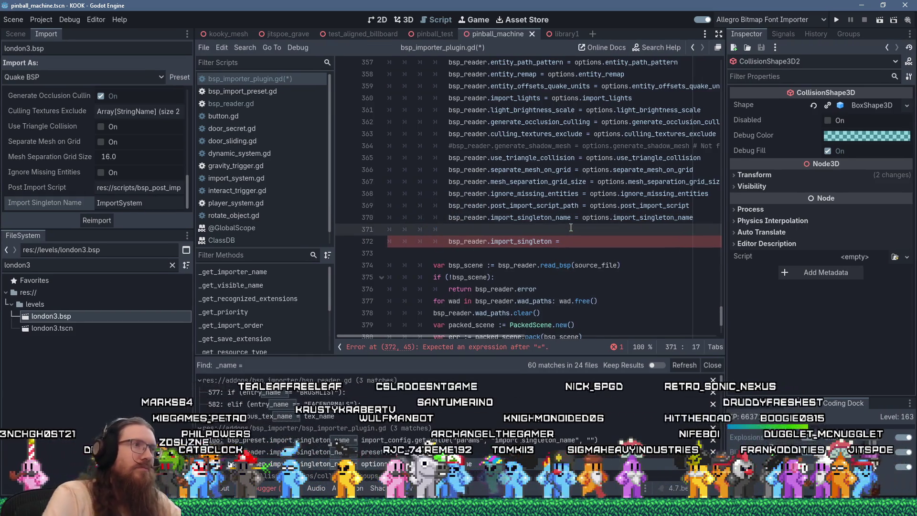
scroll(571, 228, up, 20)
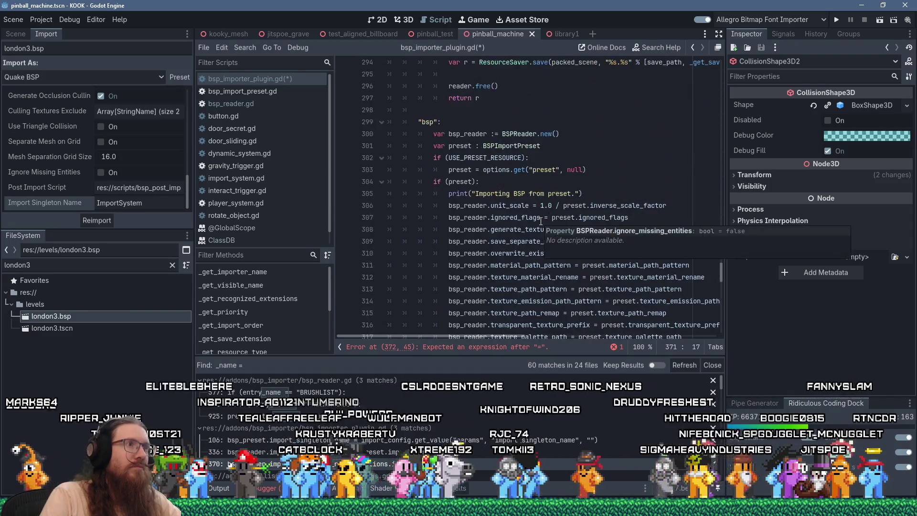
scroll(542, 221, down, 20)
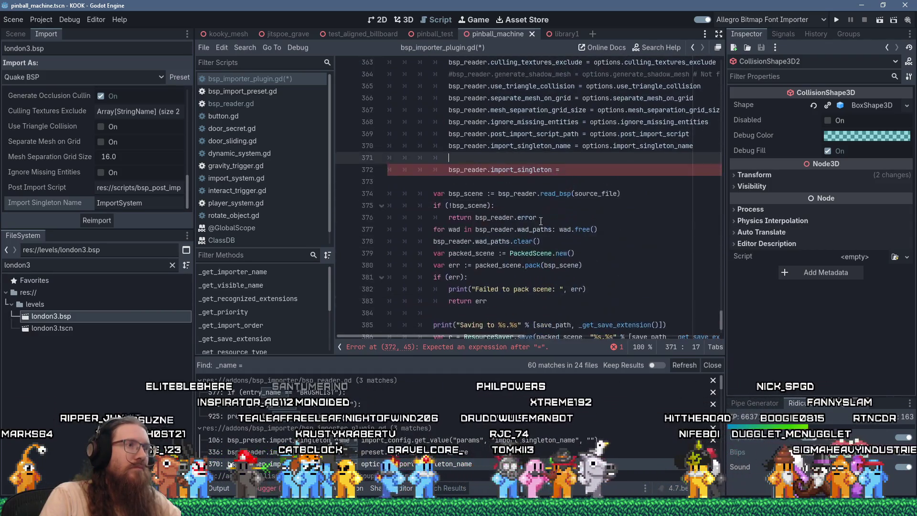
key(Delete)
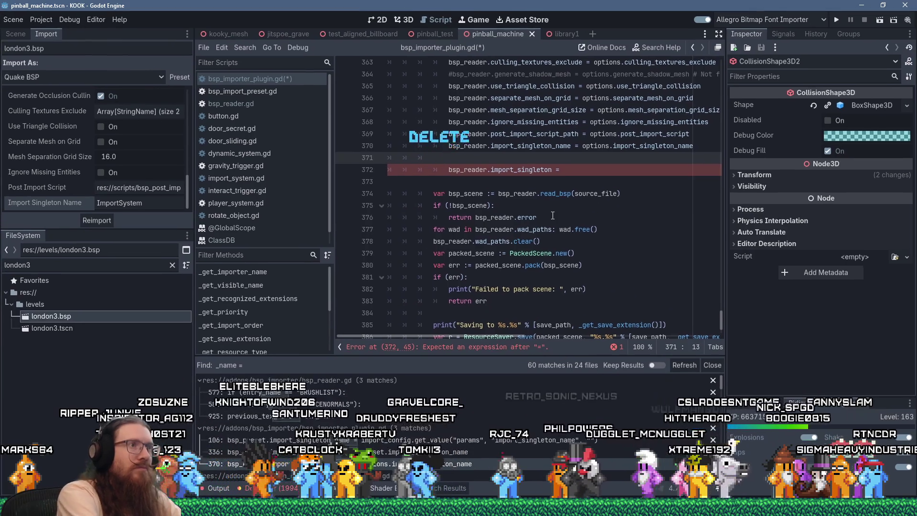
text(if (bsp_readre.)
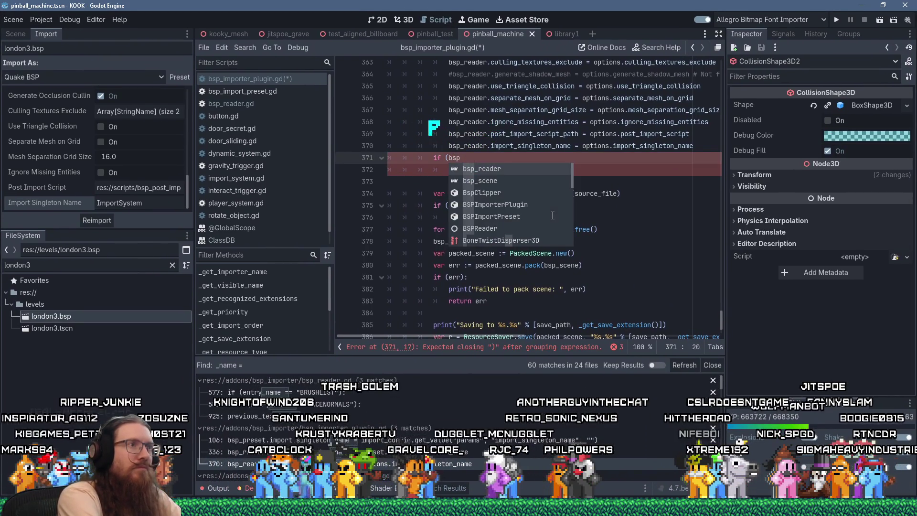
text(import)
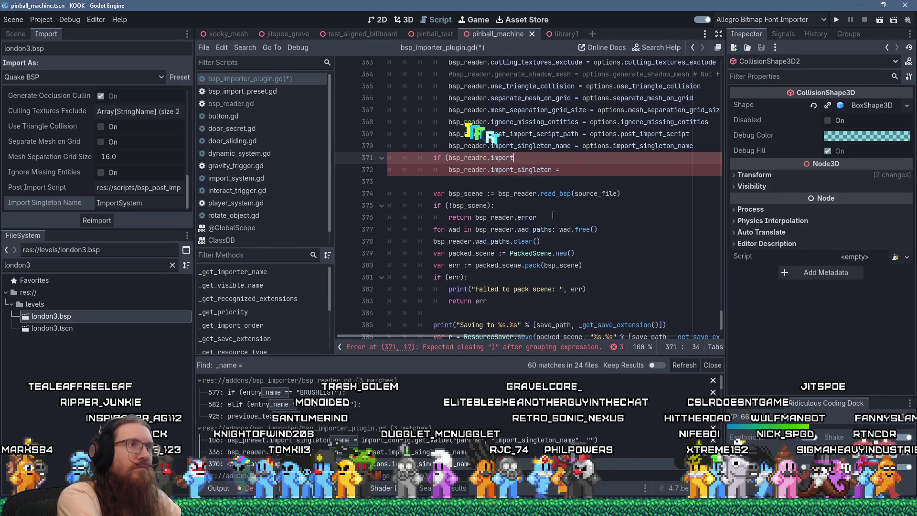
text(_singleto)
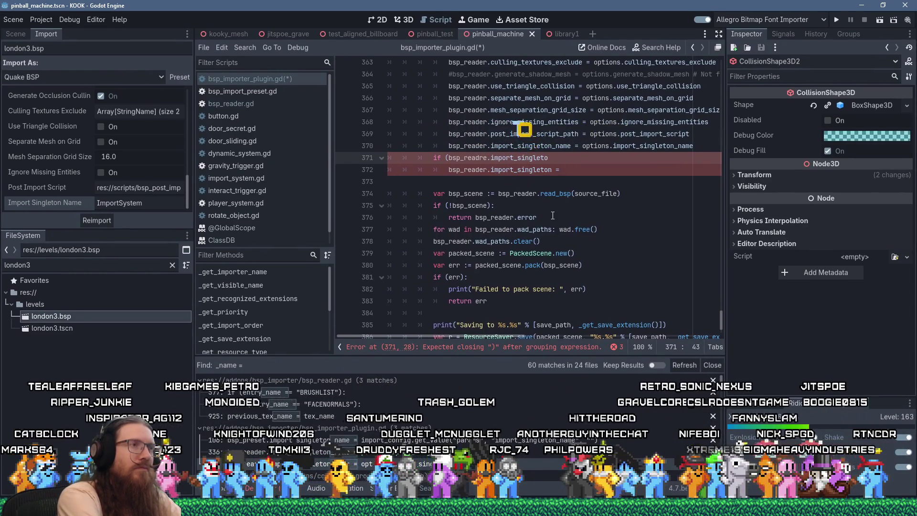
text(er)
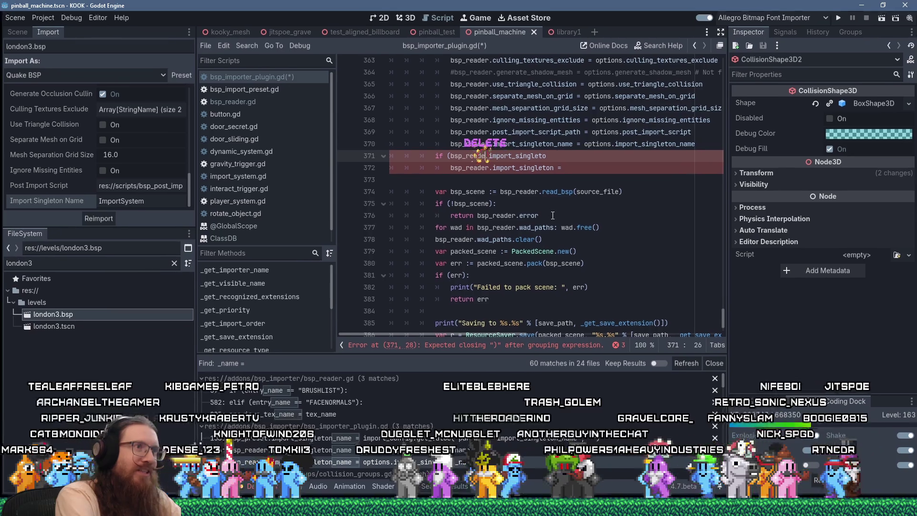
key(Delete)
key(Delete)
key(End)
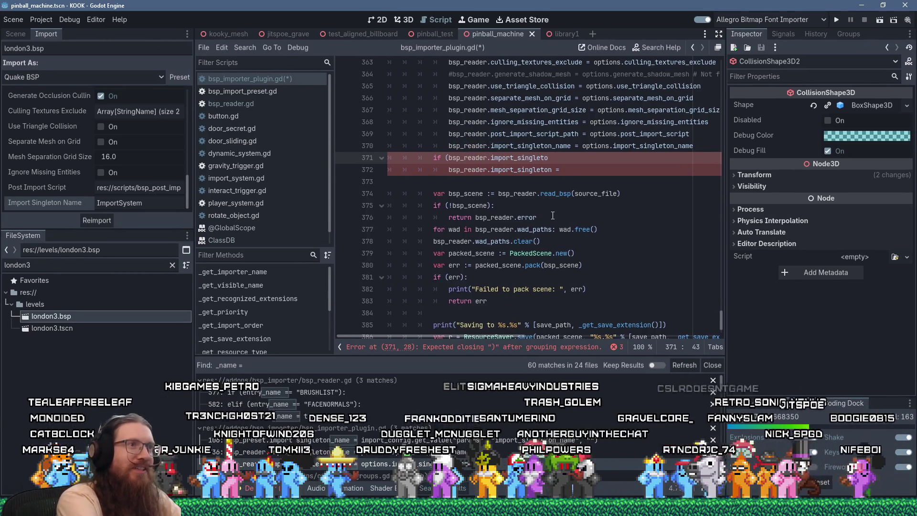
text(n_name)
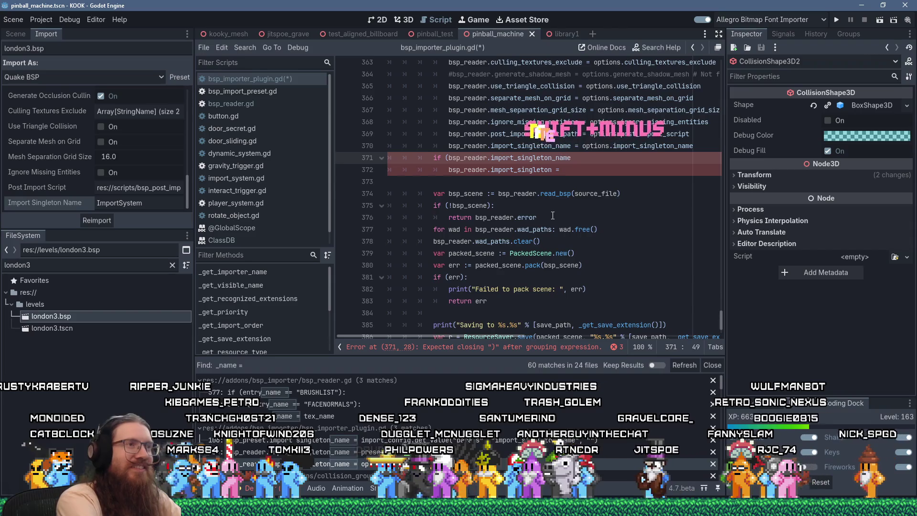
text():)
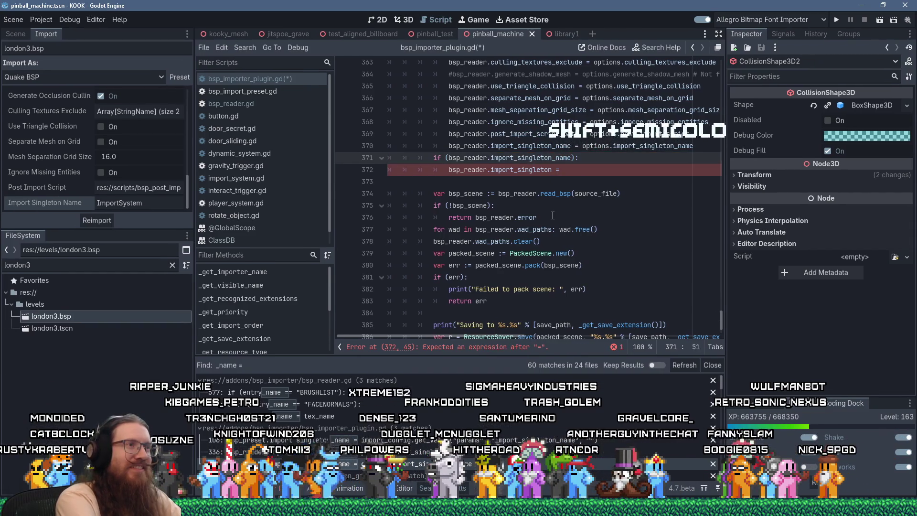
key(Down)
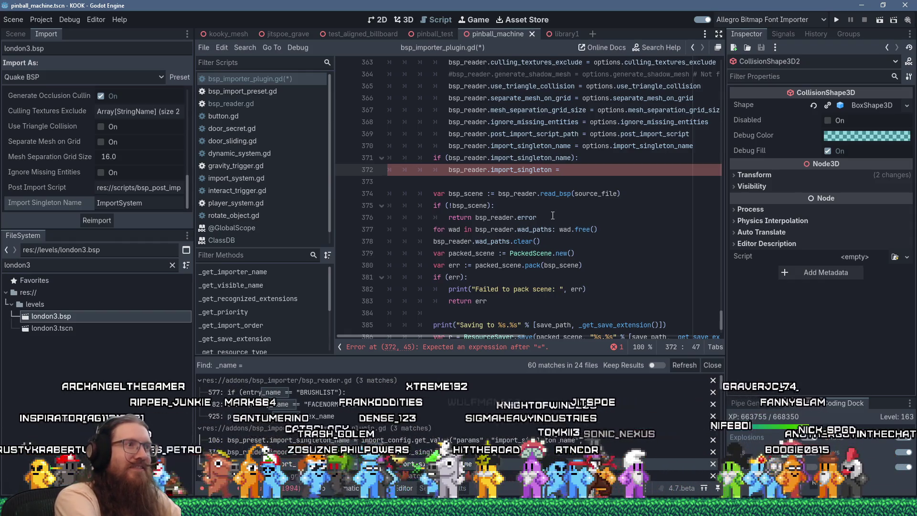
scroll(552, 216, up, 15)
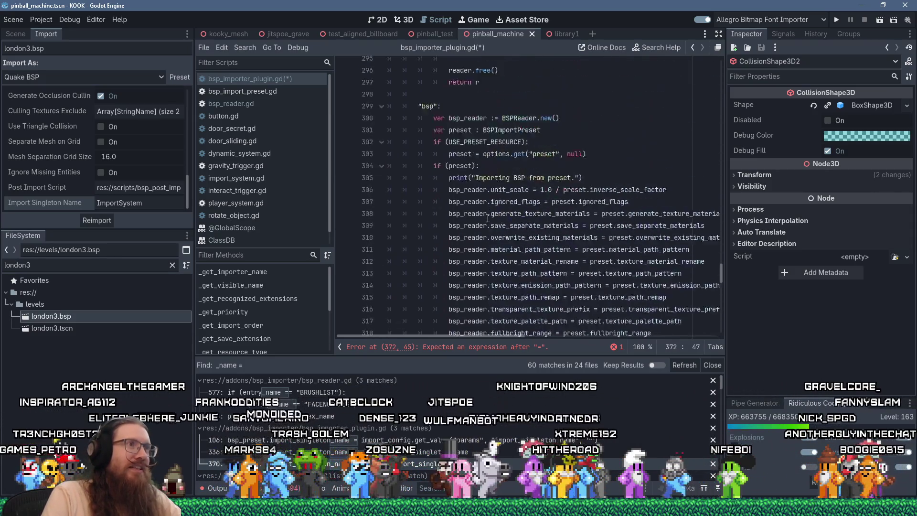
scroll(487, 218, up, 5)
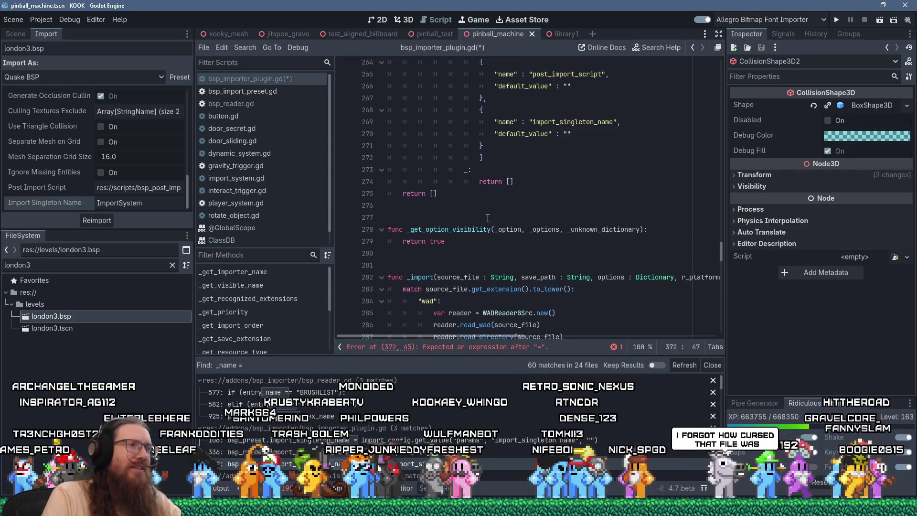
scroll(488, 218, down, 20)
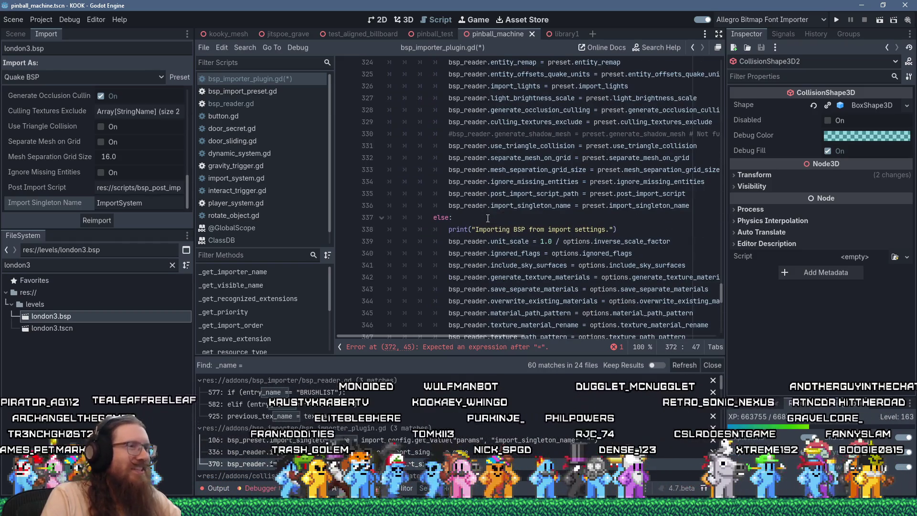
scroll(488, 218, down, 9)
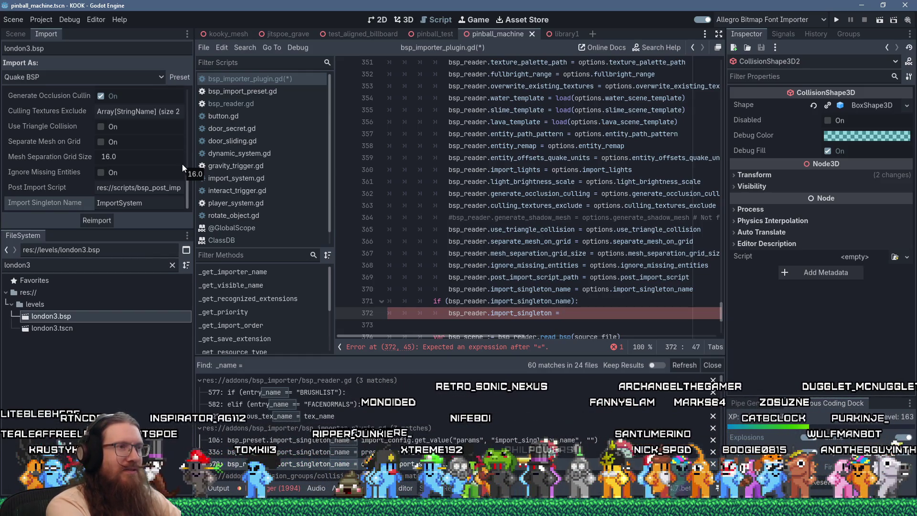
Complete line 372 as get_node(str("/root/", bsp_reader.import_singleton_name)) with closing parentheses
text(get_)
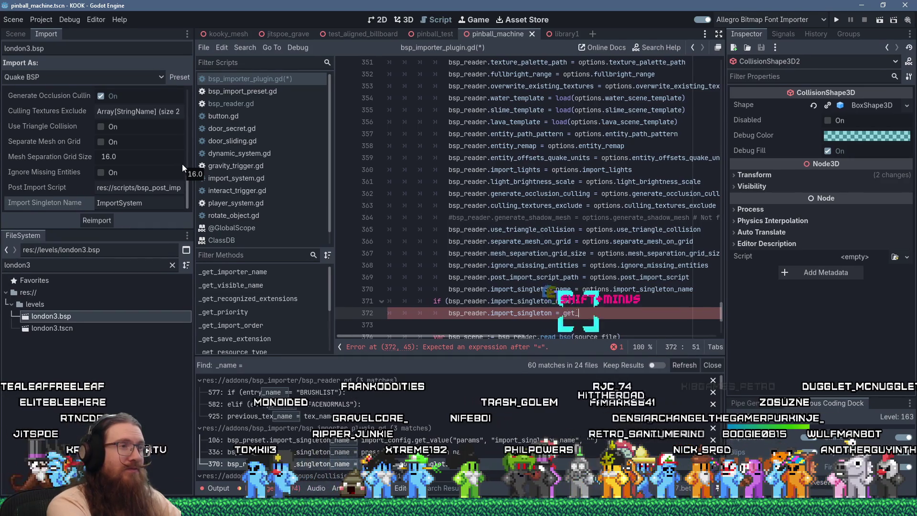
text(node)
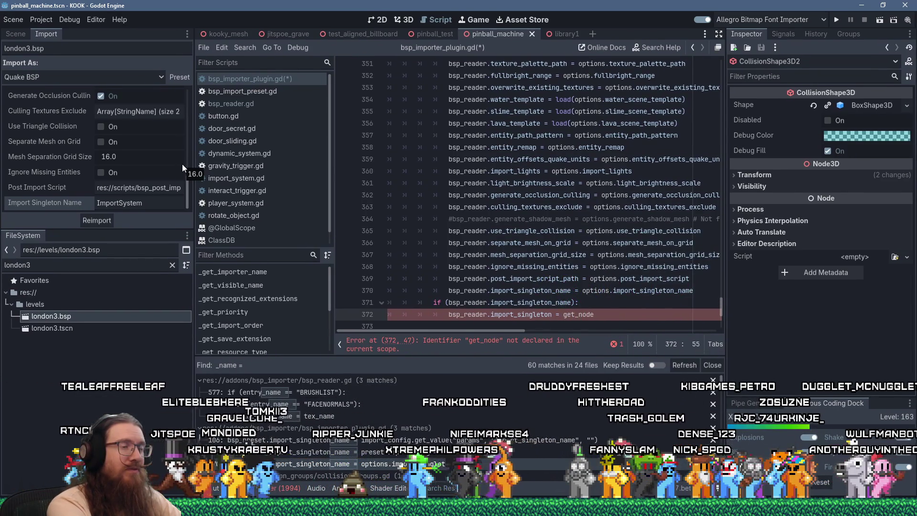
text(()
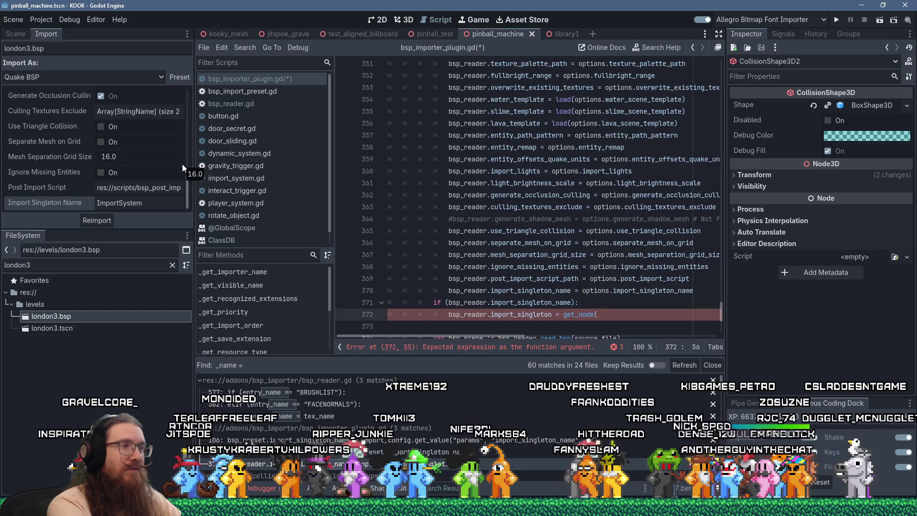
text("/root/)
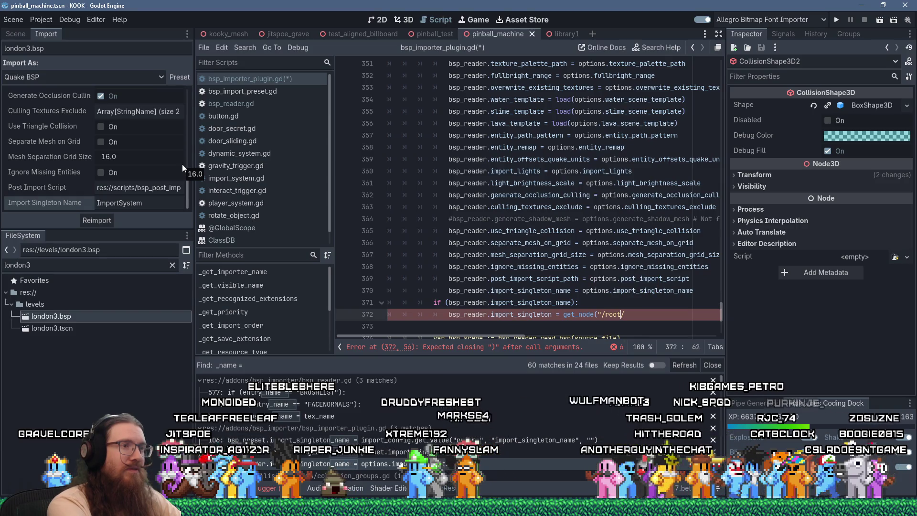
key(Left)
key(Left)
key(Left)
text(str()
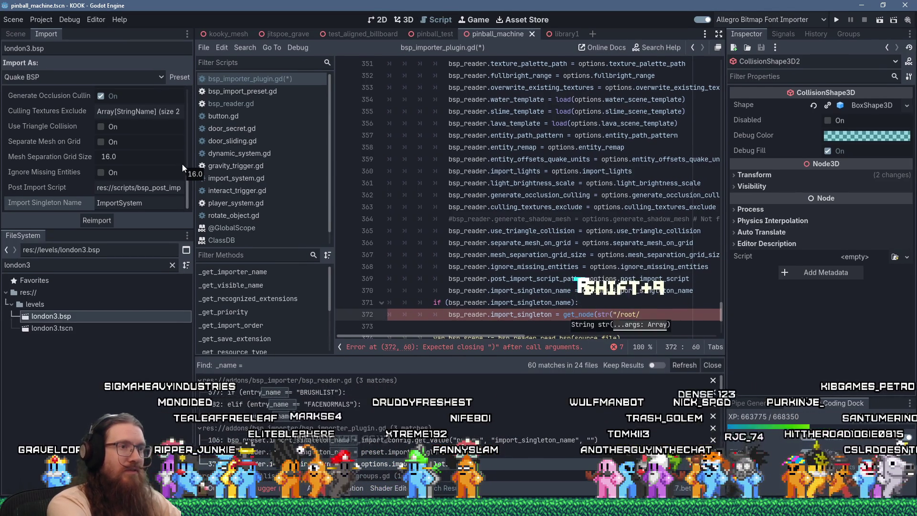
key(End)
text(",)
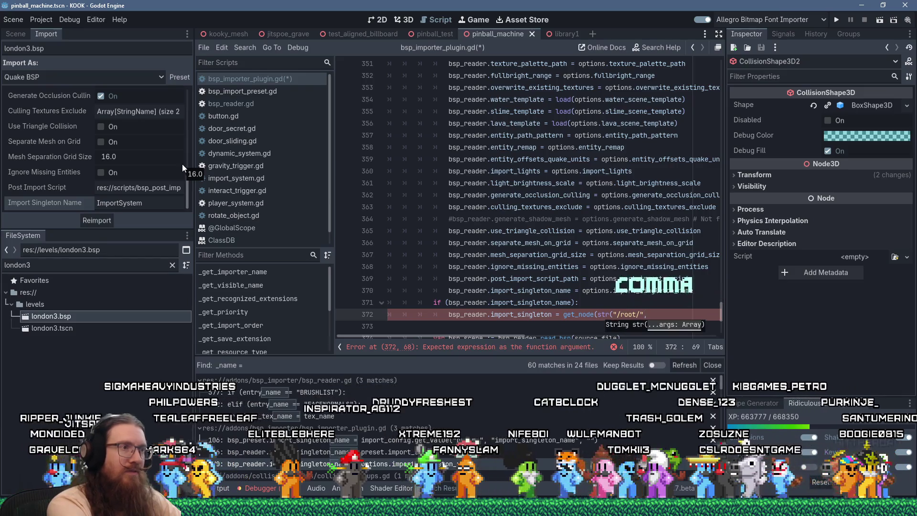
text( bsp_rea)
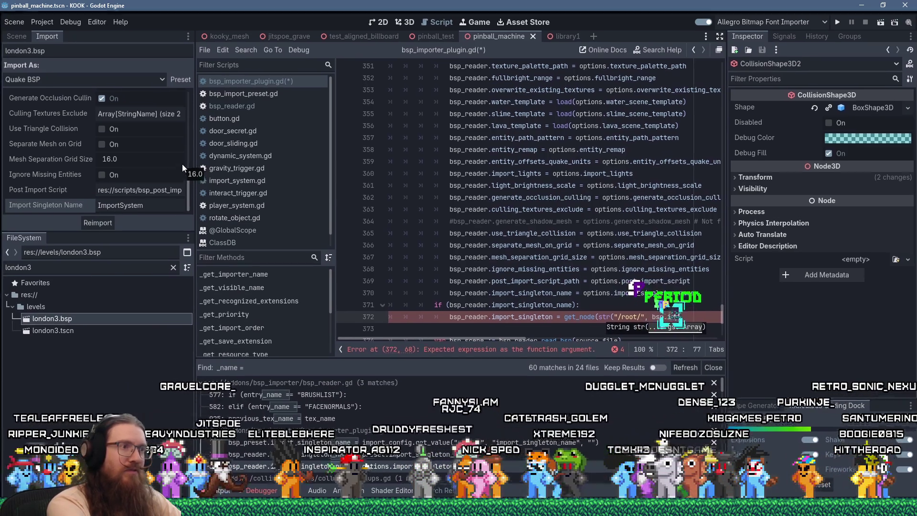
text(ort_singleto)
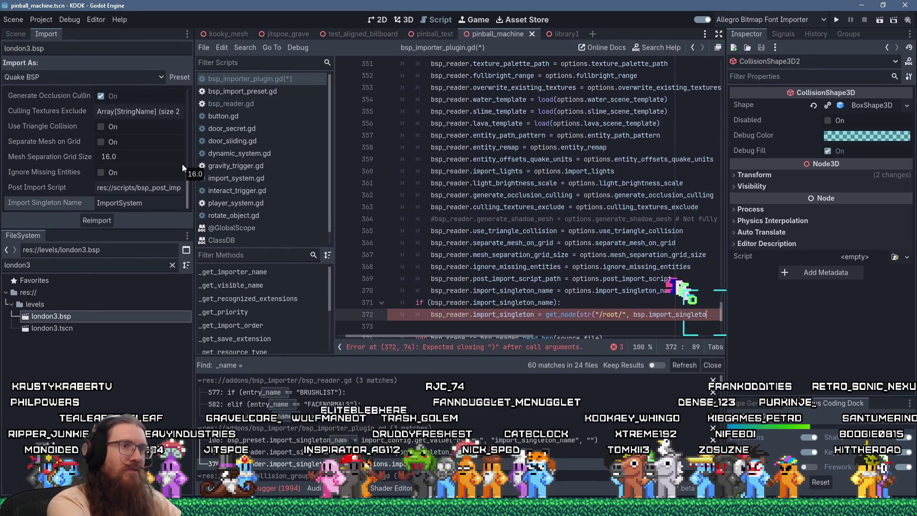
text(n_name)
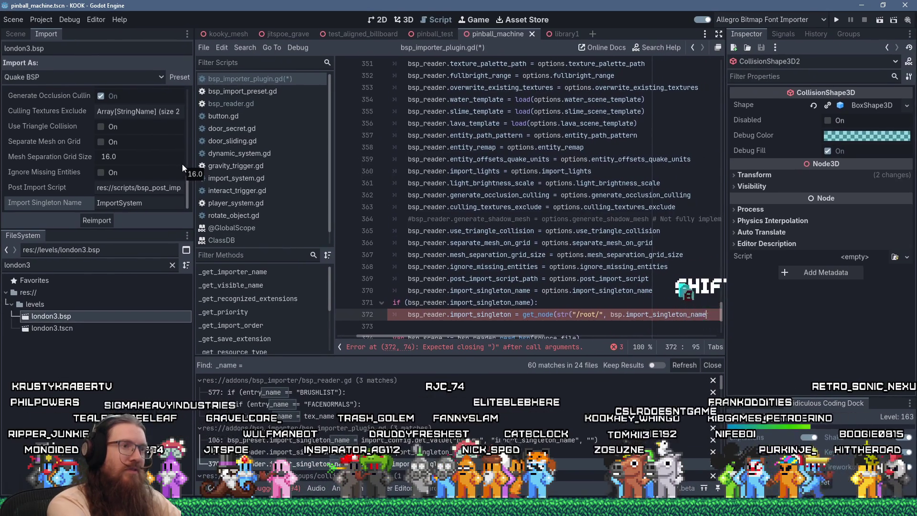
text()))
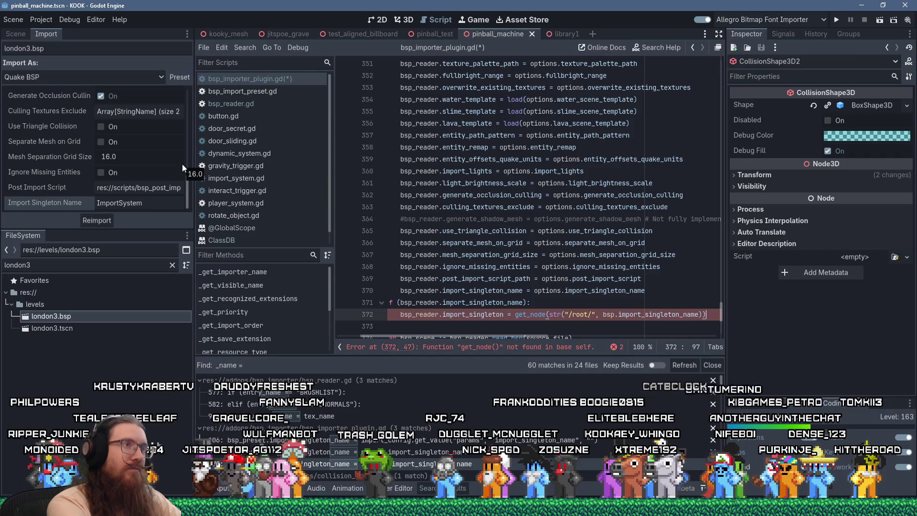
Scroll from line 372 up to the script's opening comment block and review the code
key(Home)
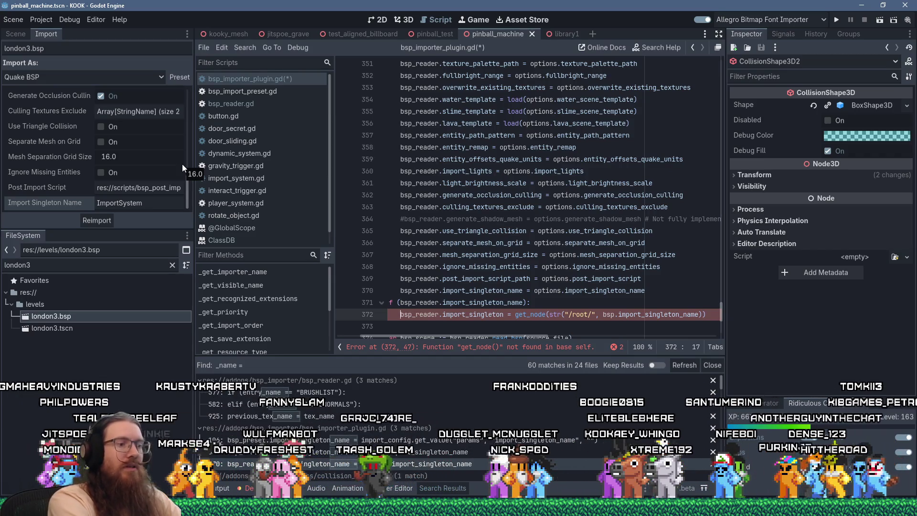
key(Home)
scroll(360, 228, up, 19)
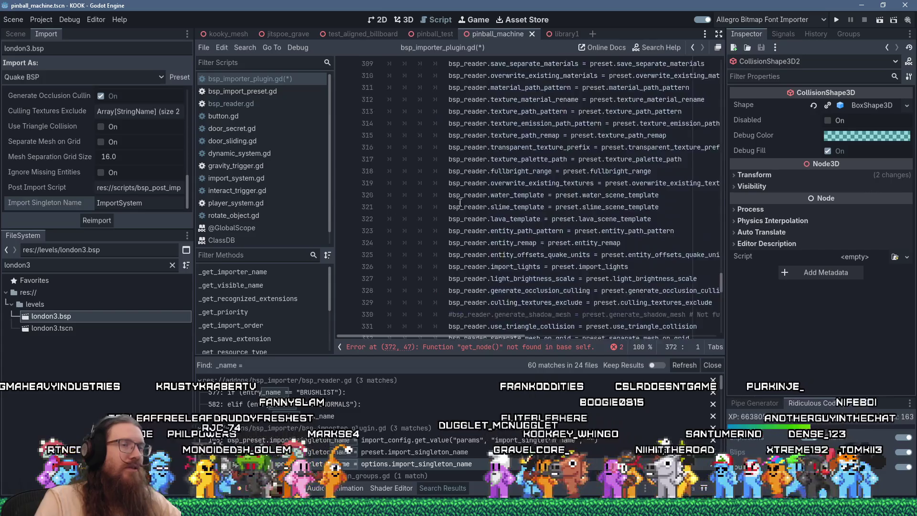
drag(723, 277, 716, 66)
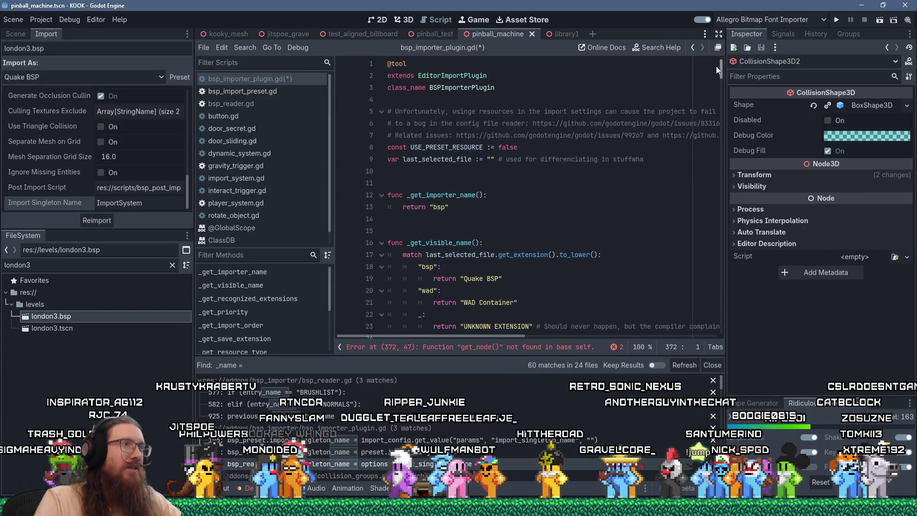
click(653, 124)
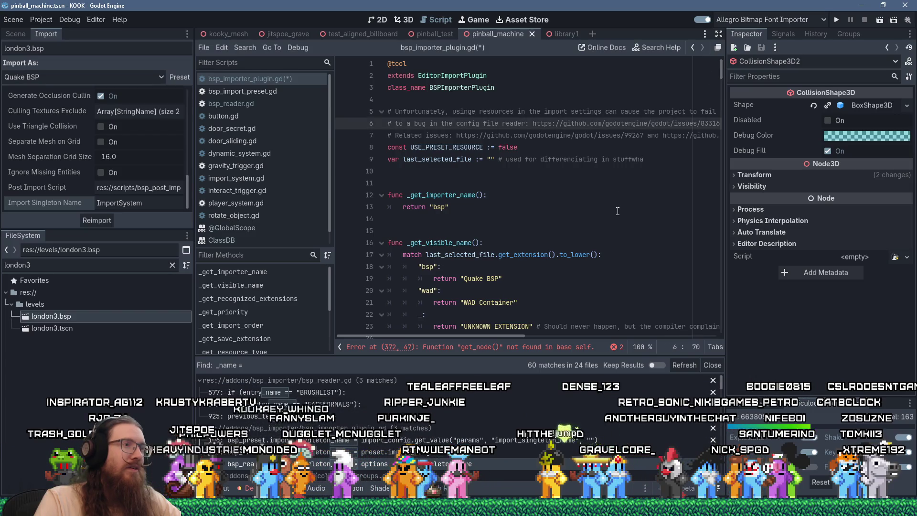
scroll(618, 210, down, 17)
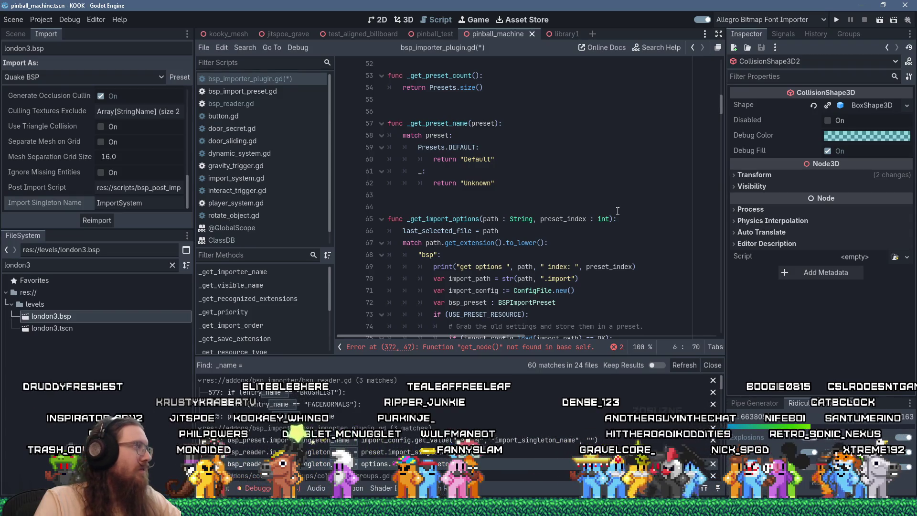
click(624, 186)
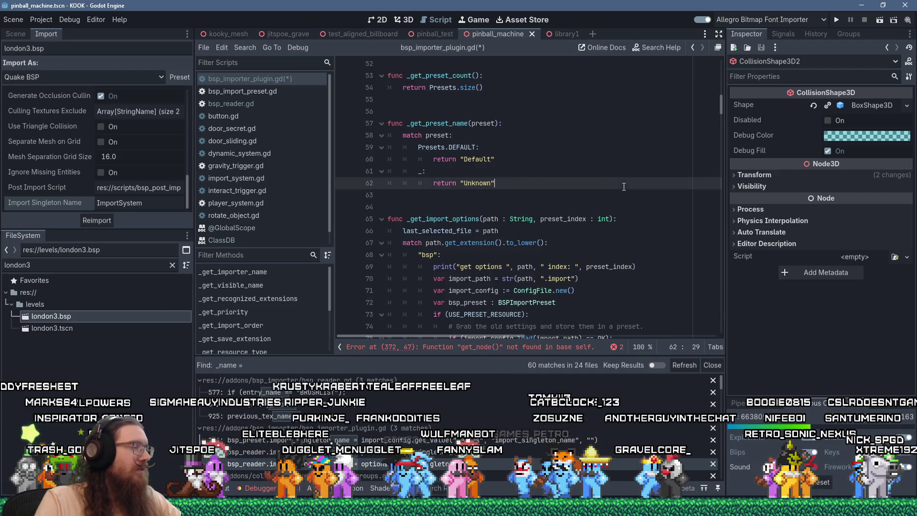
scroll(624, 188, down, 2)
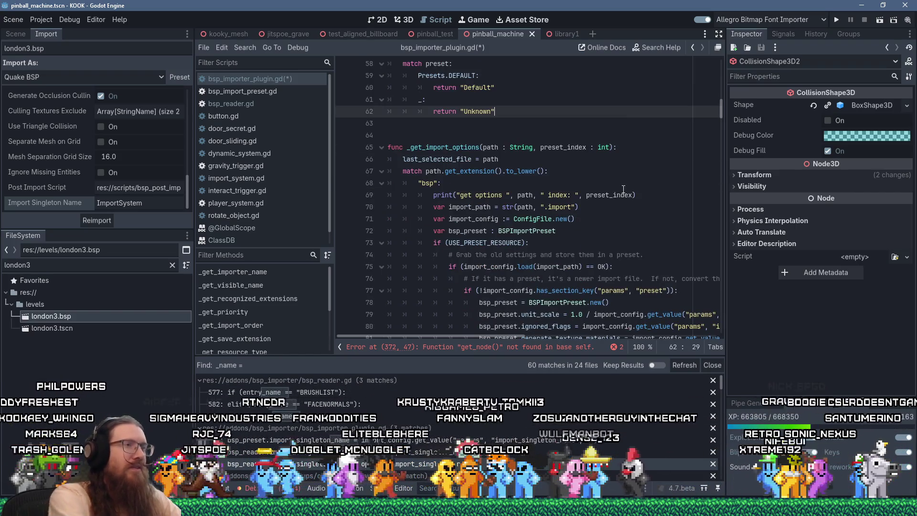
Search bsp_importer_plugin.gd for 'node' and scroll through the matches
key(ctrl+f)
text(node)
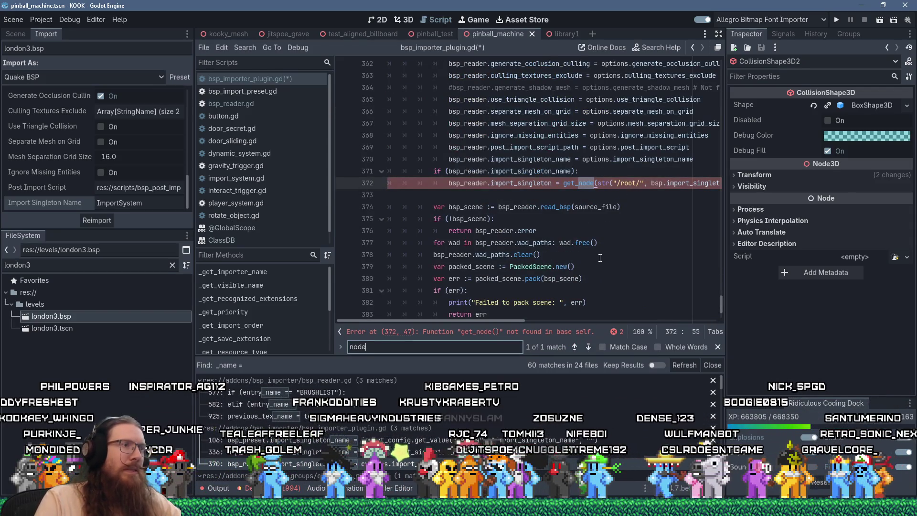
scroll(600, 258, down, 3)
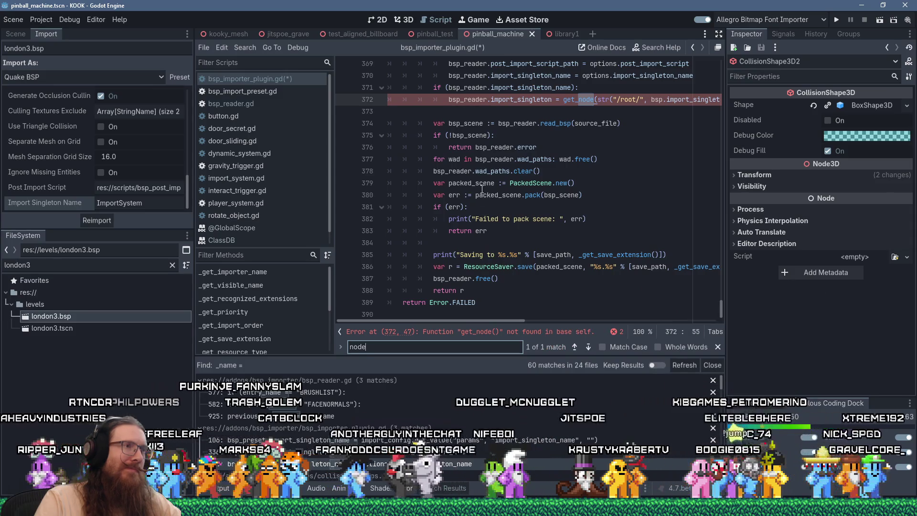
mouse_move(721, 308)
mouse_down()
mouse_move(727, 262)
mouse_move(711, 49)
mouse_up()
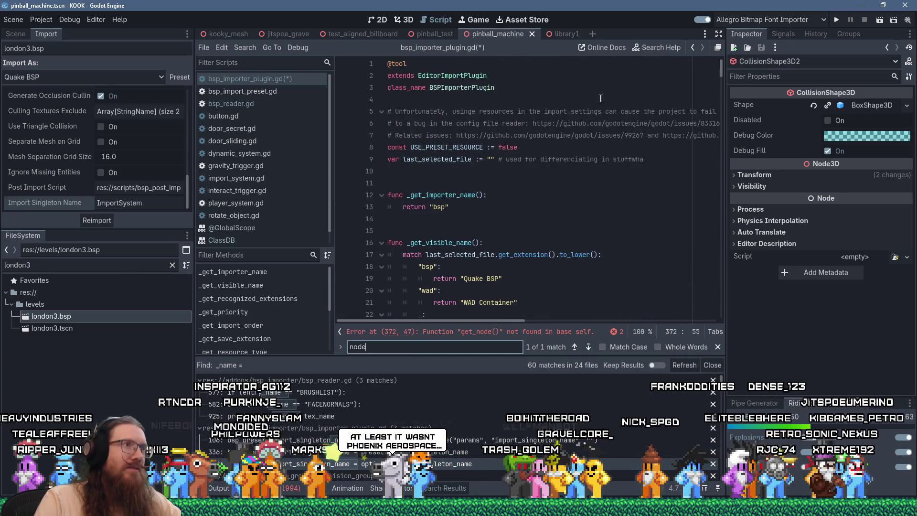
Open the EditorImportPlugin class documentation from the script's top
click(491, 84)
ctrl+click(453, 75)
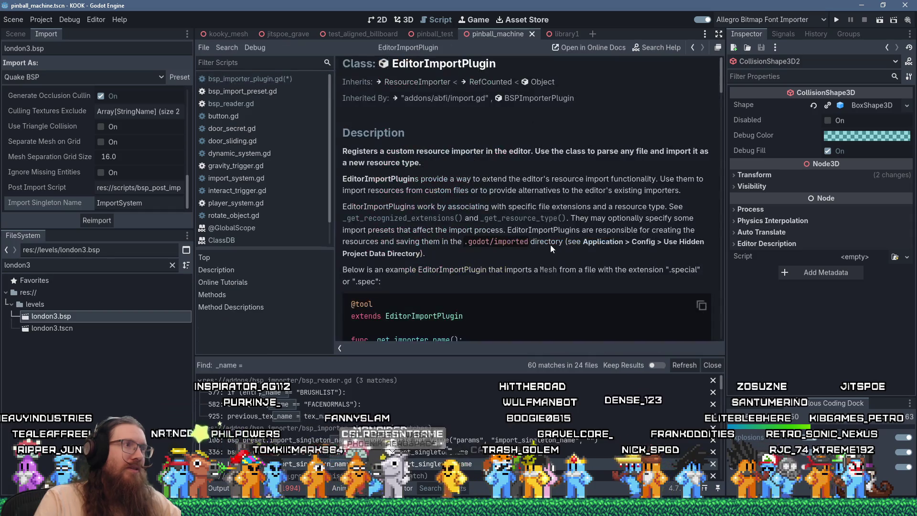
scroll(550, 244, down, 3)
scroll(551, 246, up, 2)
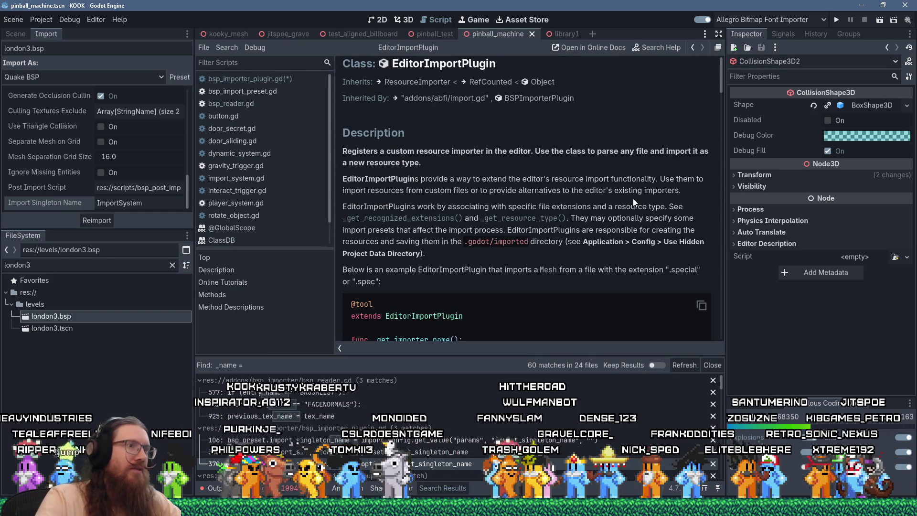
Search the EditorImportPlugin reference for 'root' and 'node', then bring the Armadillo Aerospace Wikipedia window forward
key(ctrl+f)
text(roo)
scroll(632, 198, down, 3)
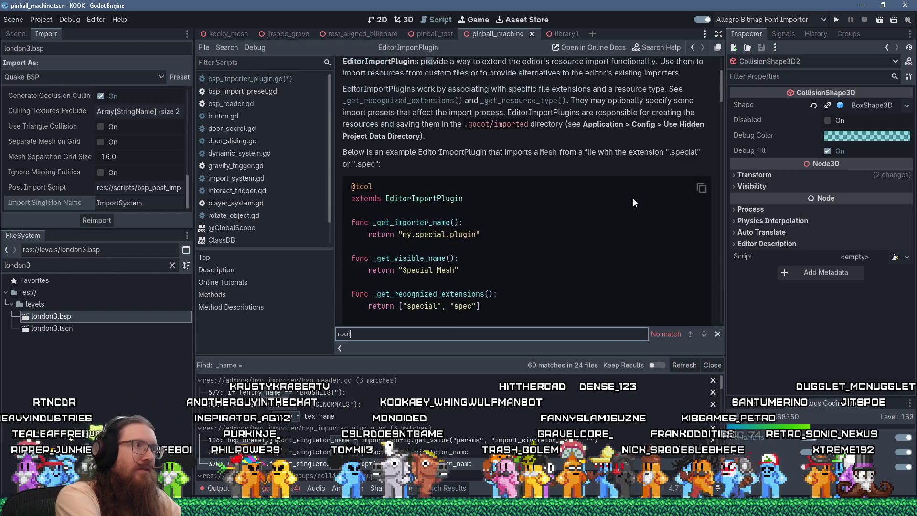
key(BackSpace)
key(BackSpace)
key(BackSpace)
text(node)
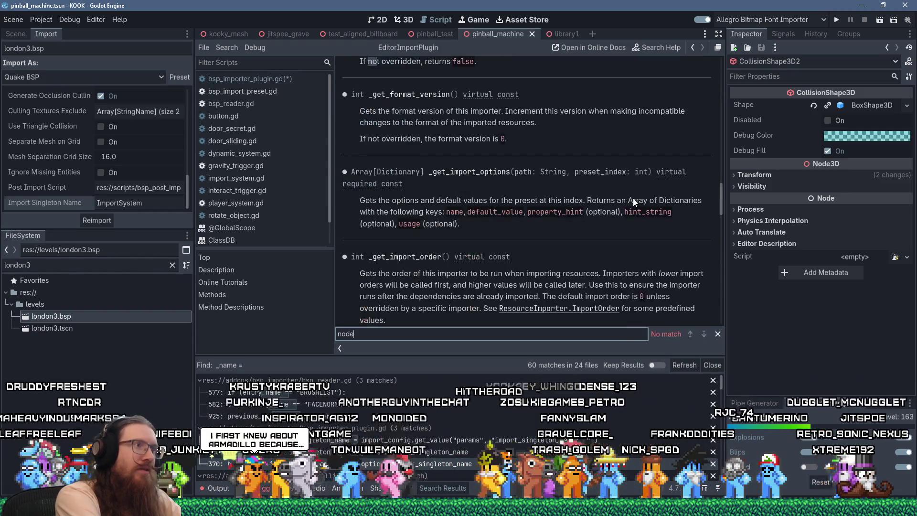
key(BackSpace)
key(BackSpace)
key(BackSpace)
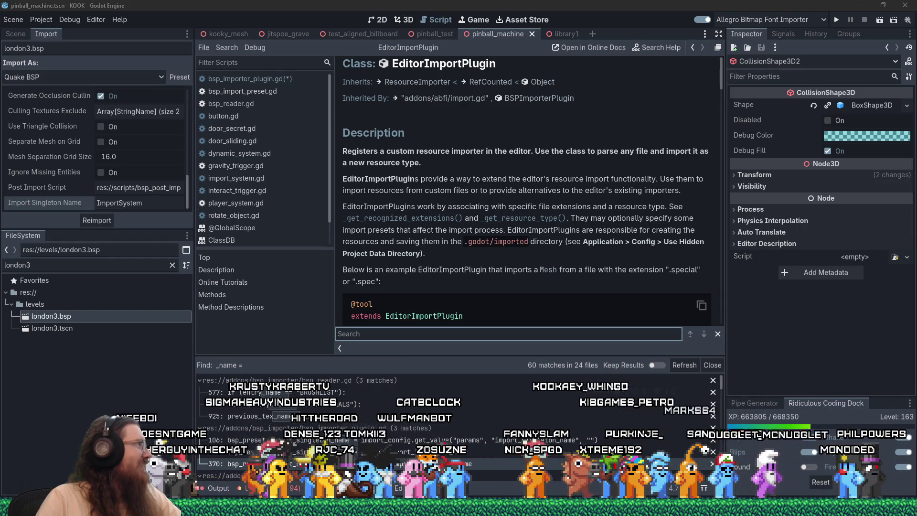
drag(0, 33, 595, 31)
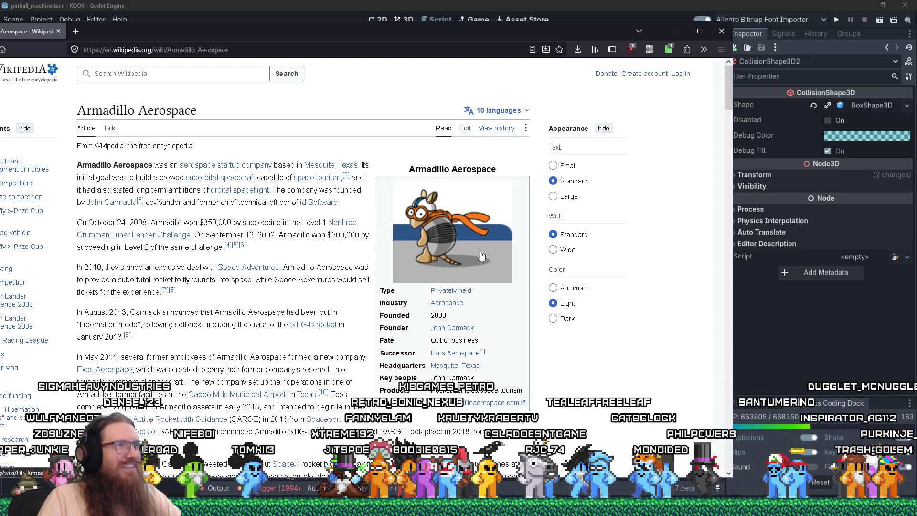
Minimize the Armadillo Aerospace Wikipedia window to reveal the EditorImportPlugin reference
click(722, 31)
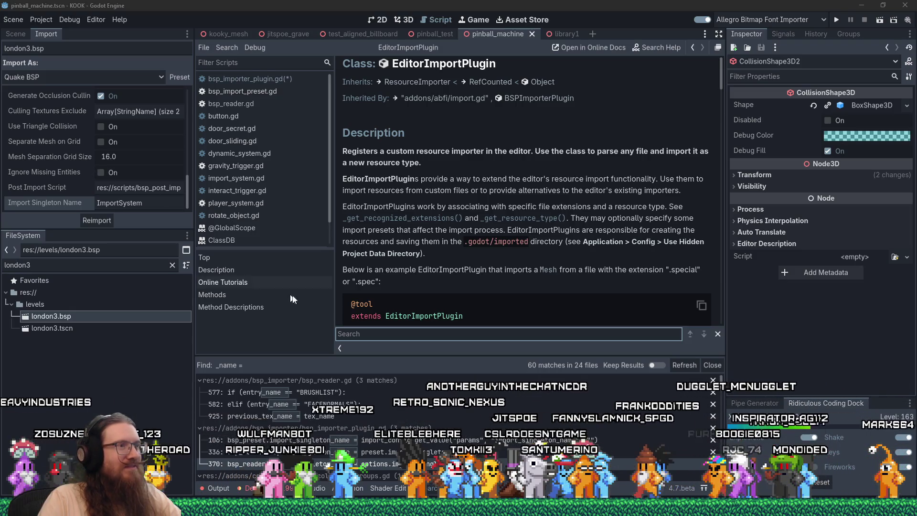
Read the ResourceImporter class docs, searching the page for 'tree'
scroll(451, 273, down, 3)
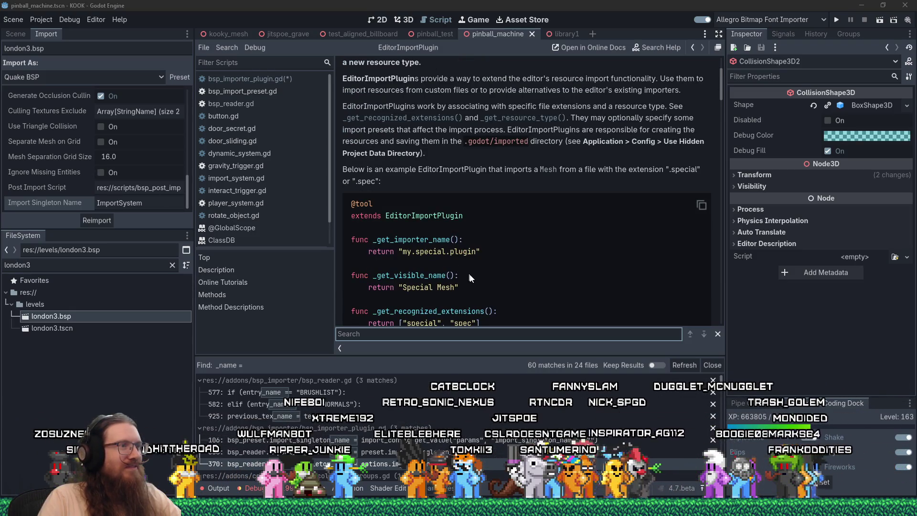
scroll(454, 267, up, 3)
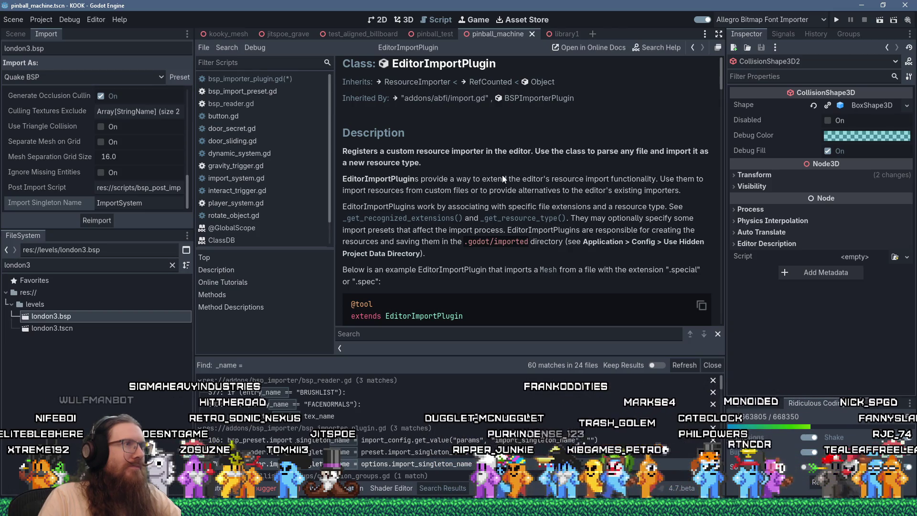
click(420, 83)
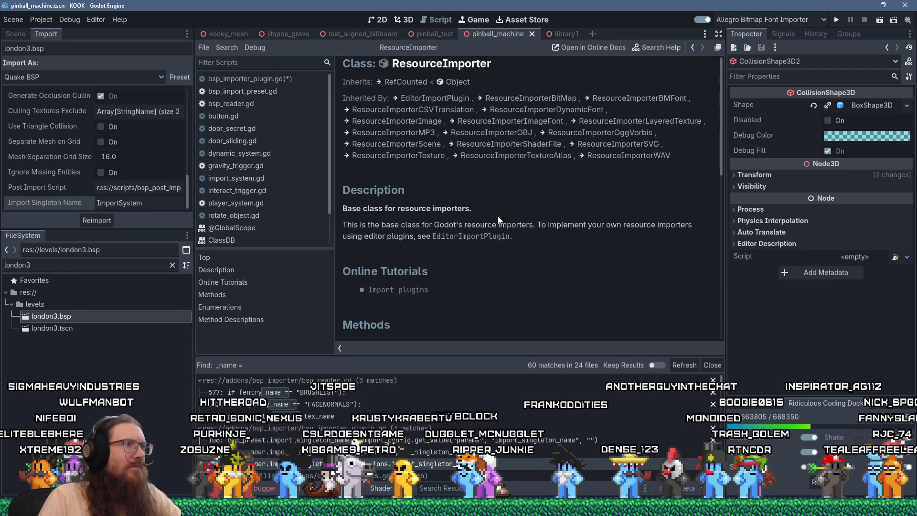
scroll(498, 216, down, 3)
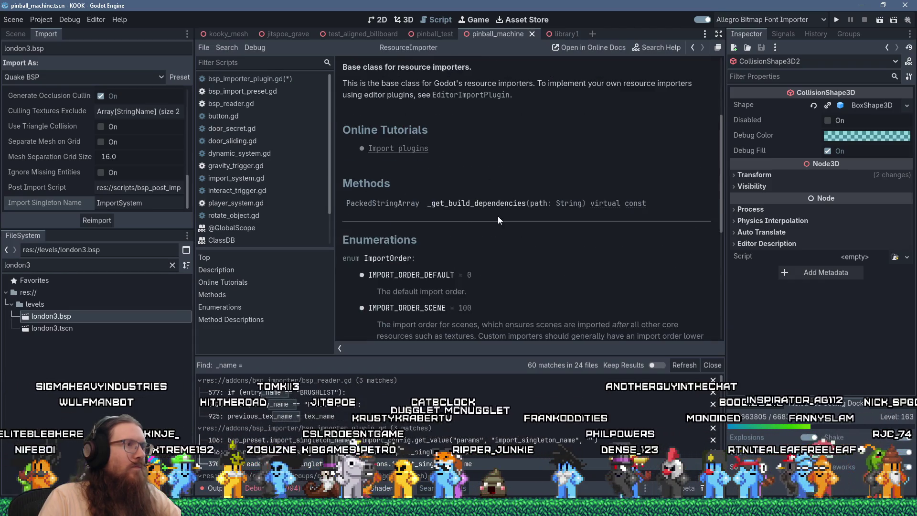
scroll(498, 216, down, 4)
scroll(498, 216, up, 7)
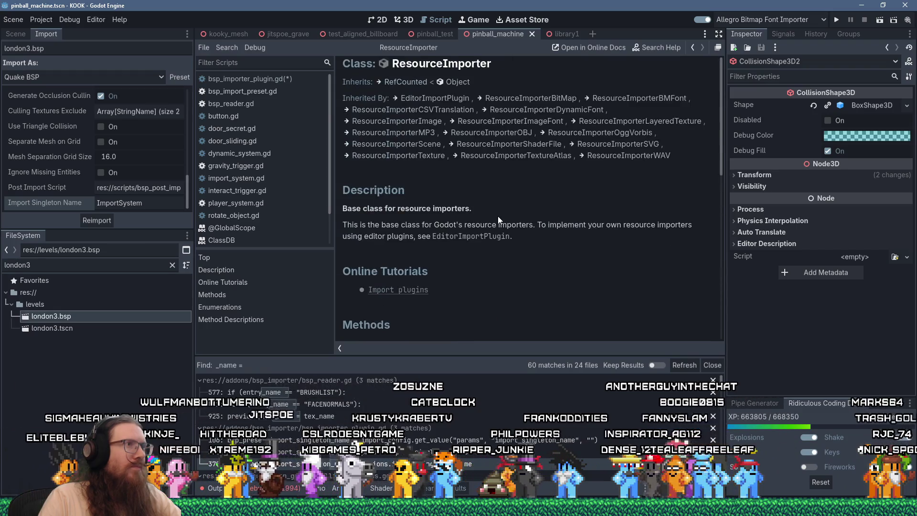
key(ctrl+f)
text(tr)
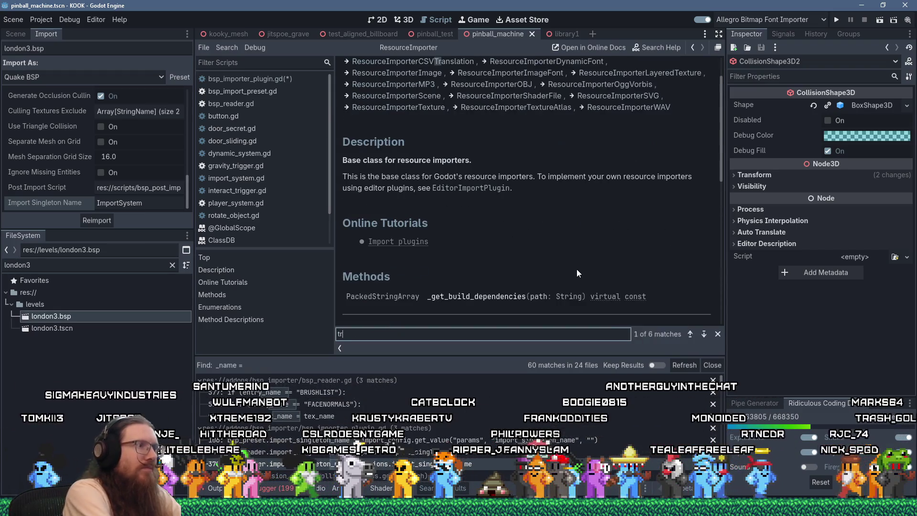
text(ee)
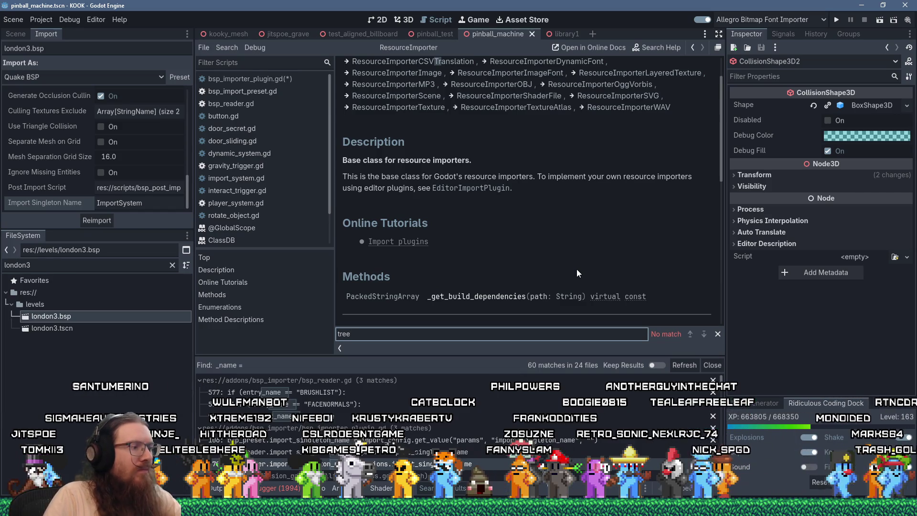
scroll(577, 268, up, 3)
Check the Object class docs, then step back to the EditorImportPlugin documentation
click(458, 83)
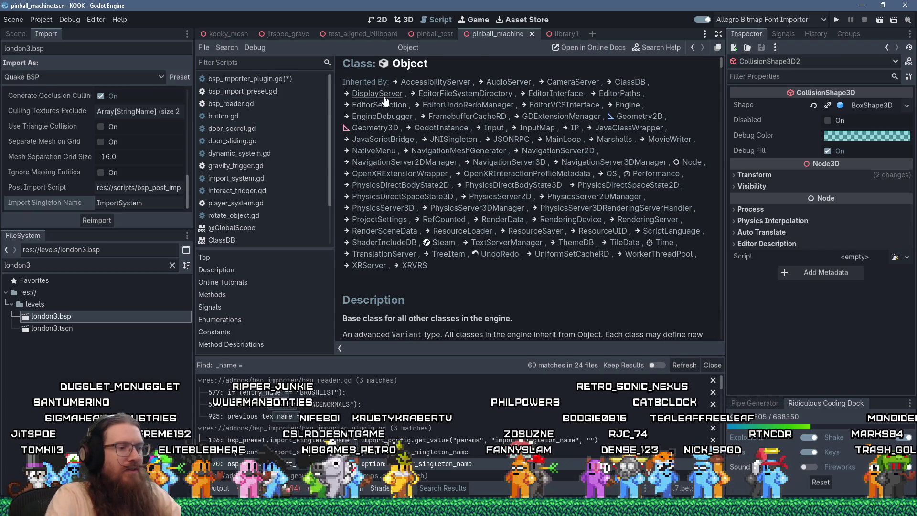
key(alt+Left)
key(alt+Left)
key(alt+Left)
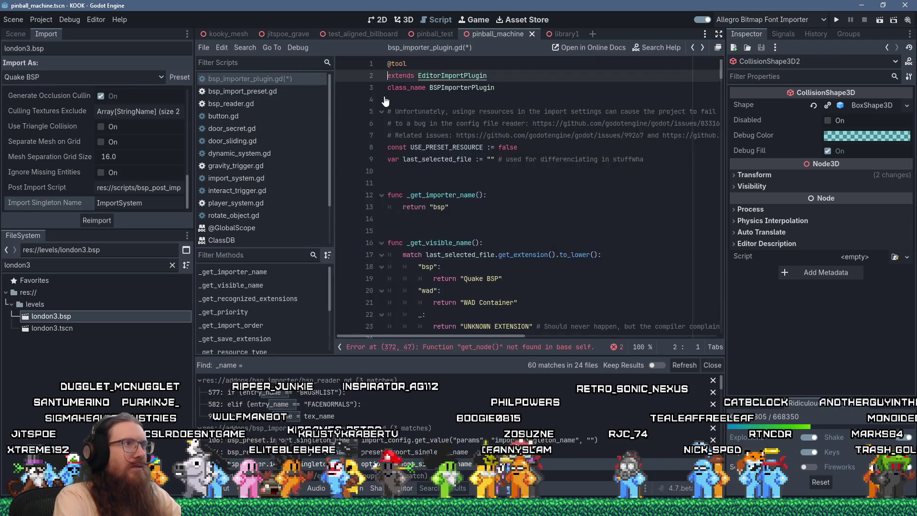
key(alt+Right)
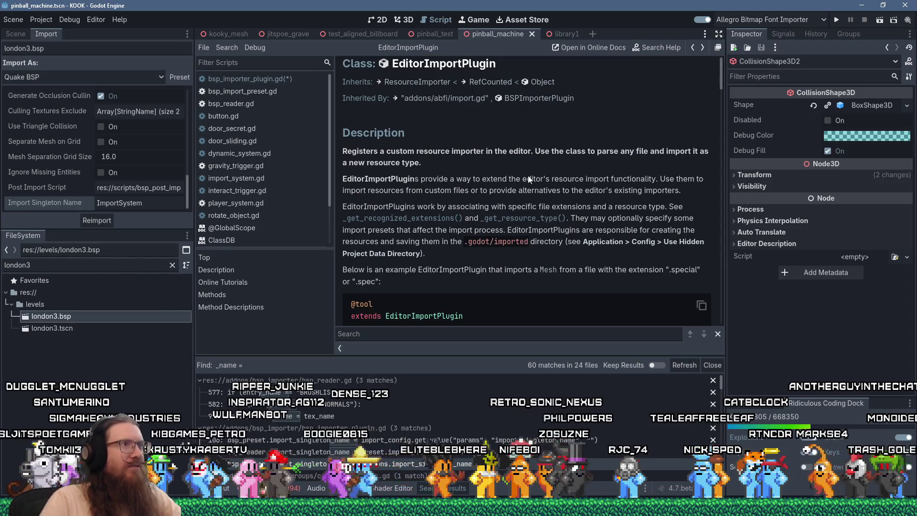
scroll(520, 174, down, 3)
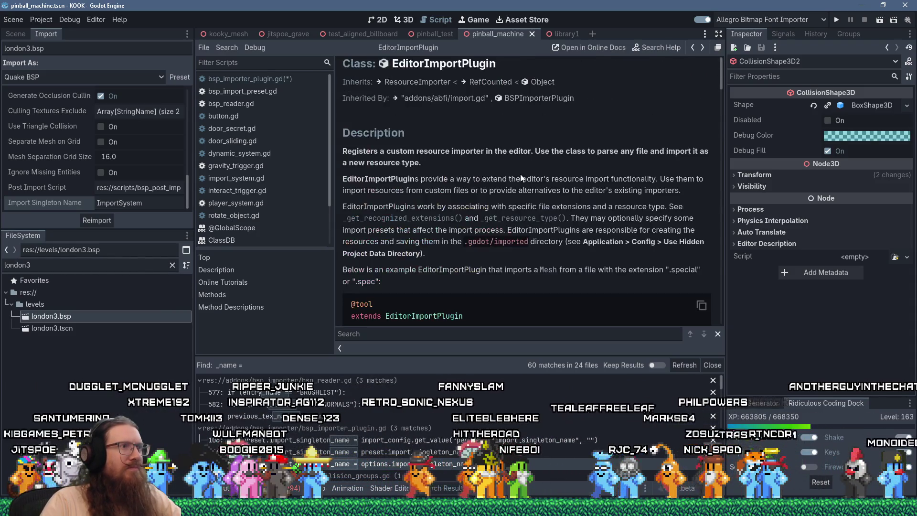
scroll(521, 174, up, 3)
Return to bsp_importer_plugin.gd, then switch to Firefox's Reddit autoload question
click(282, 83)
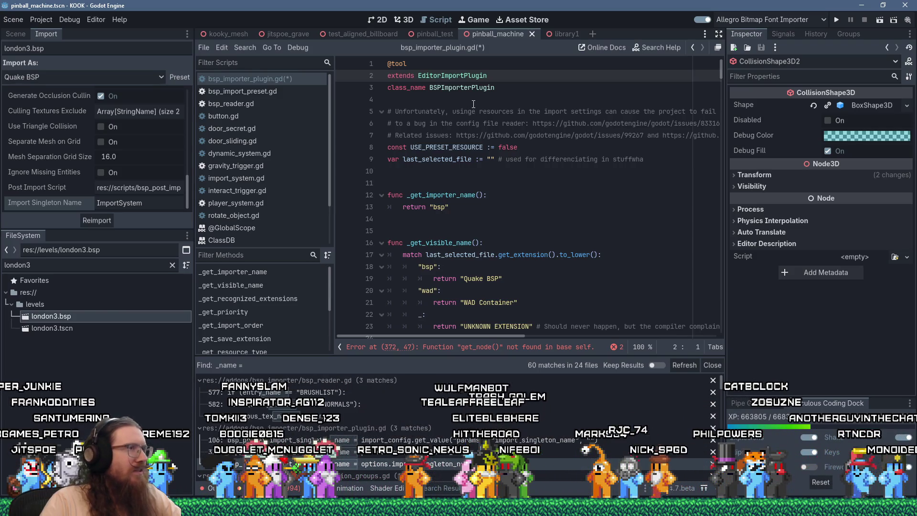
click(517, 111)
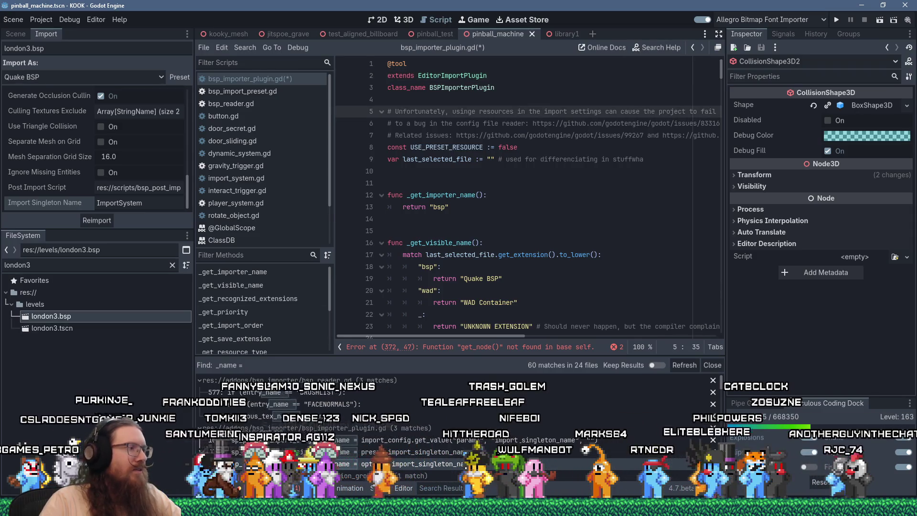
click(526, 509)
click(826, 470)
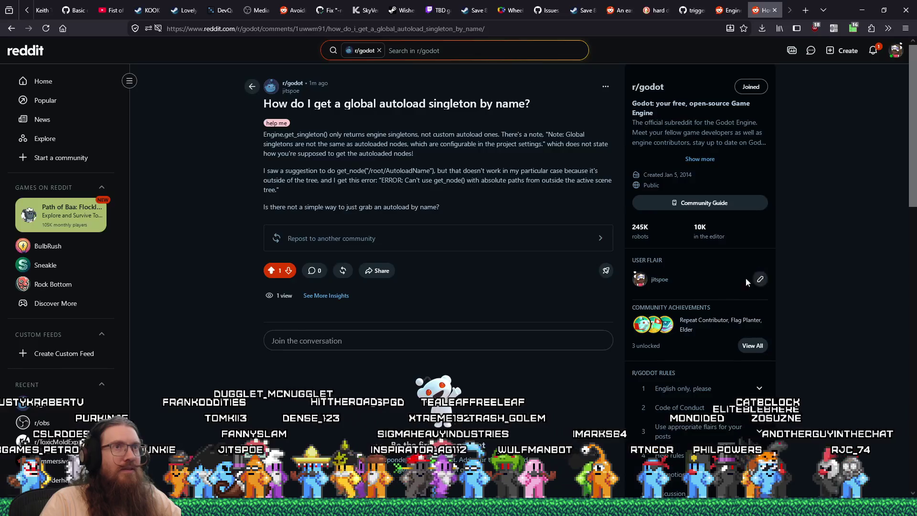
Search DuckDuckGo in a new tab for 'get tree from importer plugin godot', then return to Godot
click(805, 13)
text(get tree from importer plugin godot)
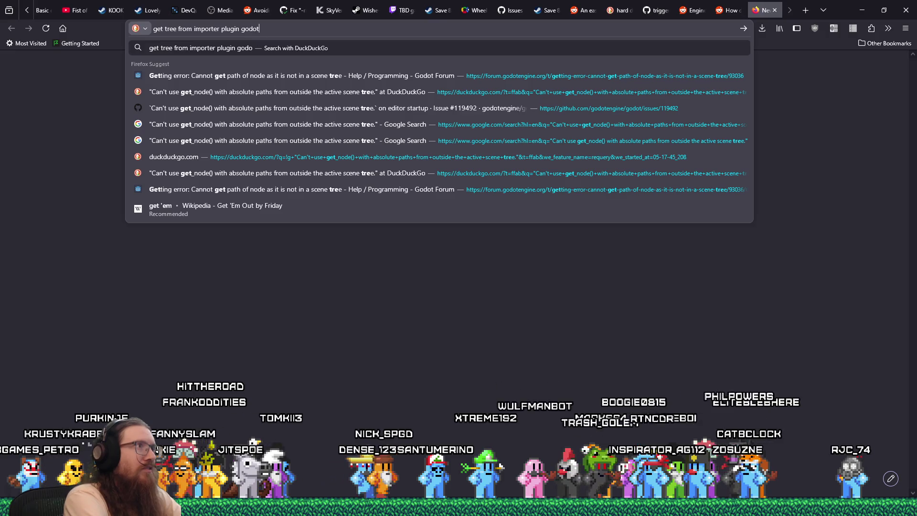
key(Return)
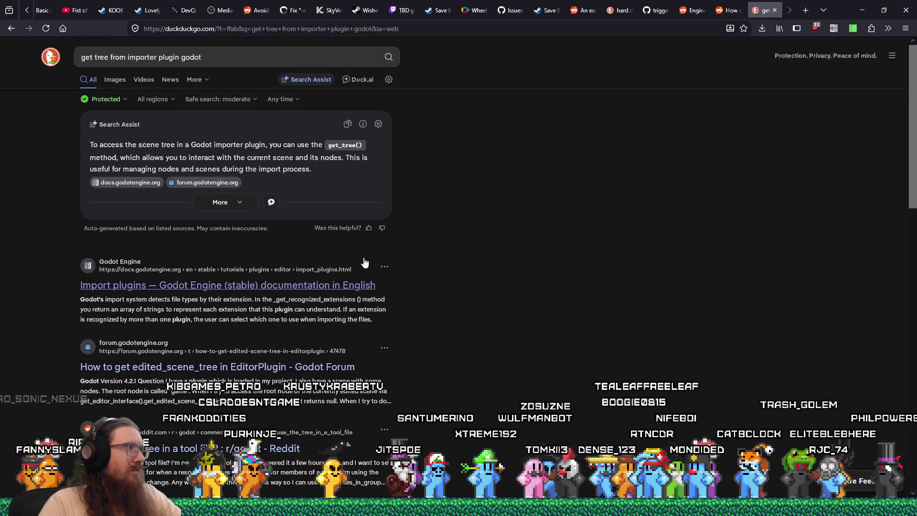
key(alt+Tab)
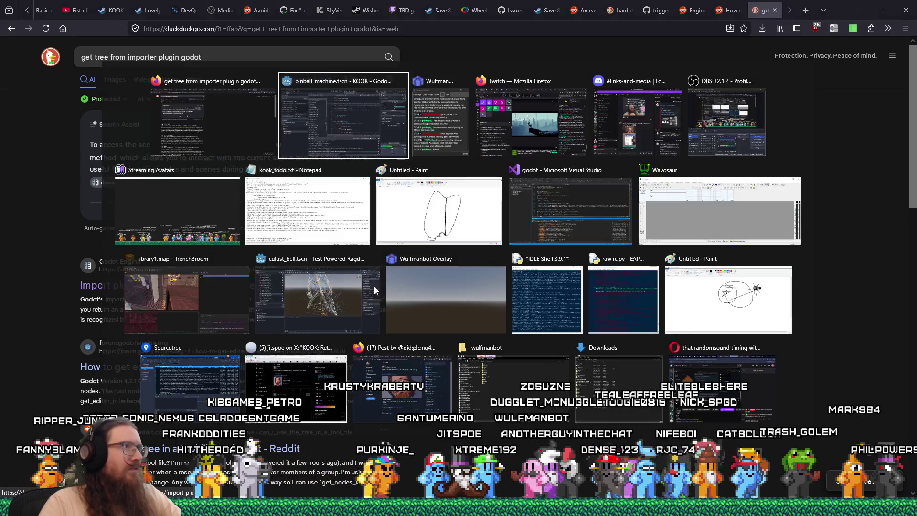
click(661, 46)
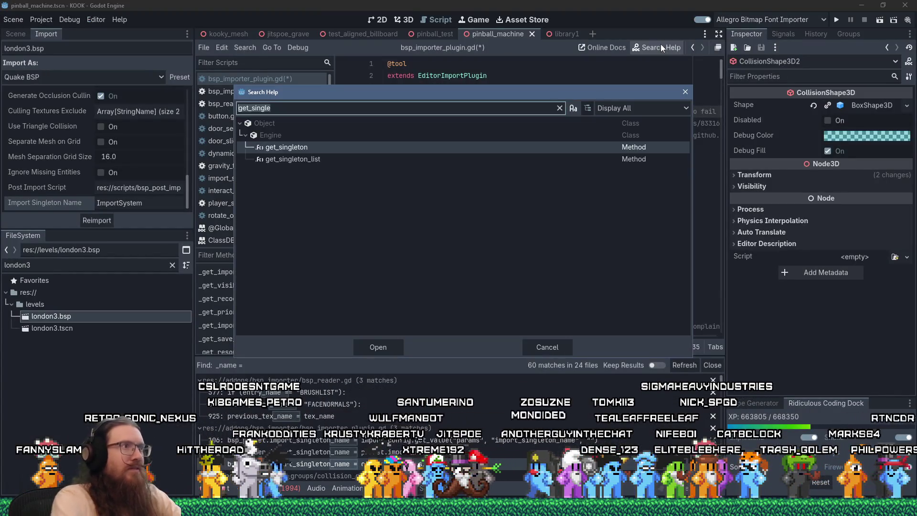
text(get_tree)
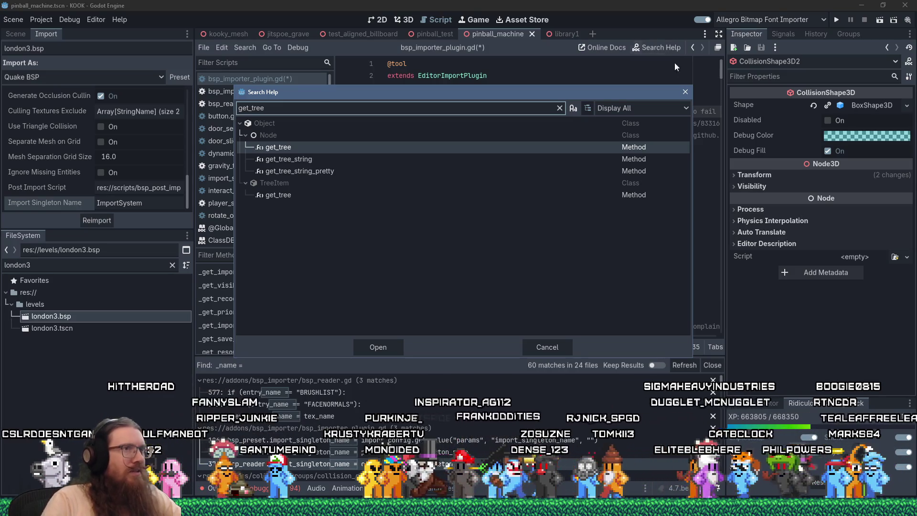
click(686, 92)
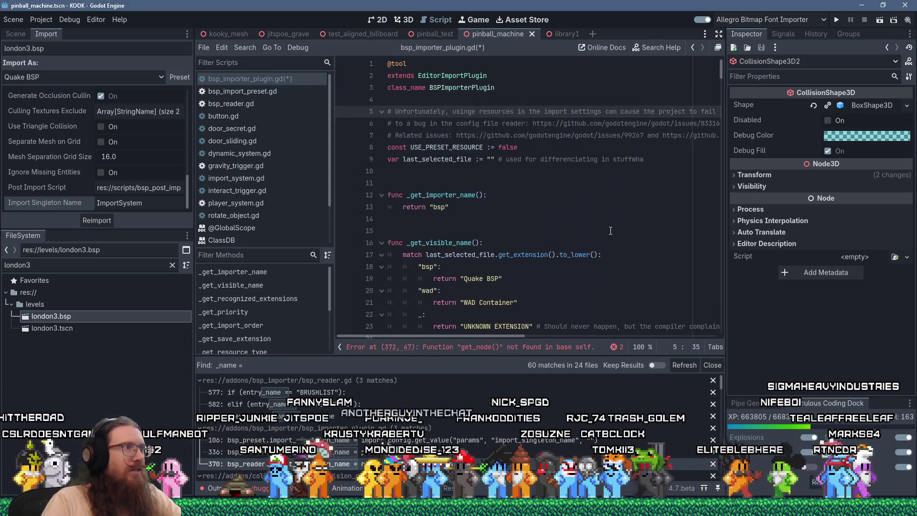
key(alt+Tab)
scroll(610, 234, down, 8)
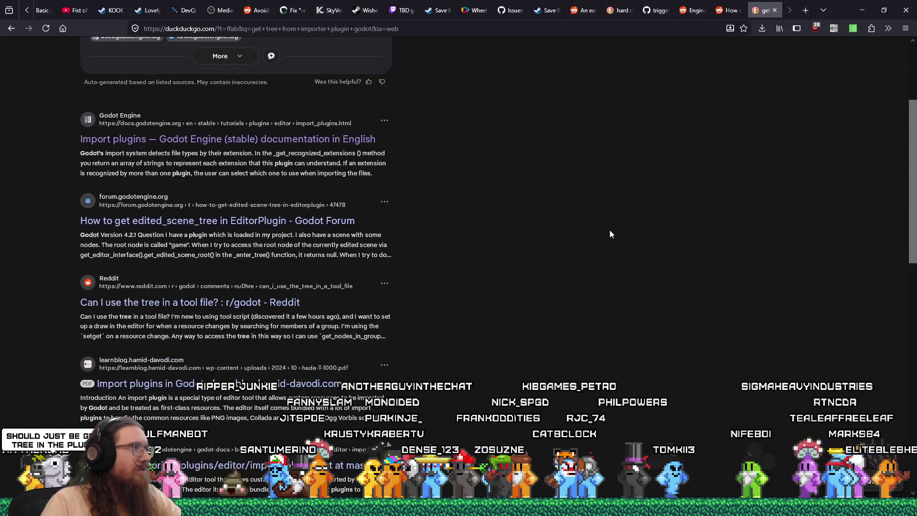
scroll(610, 234, up, 4)
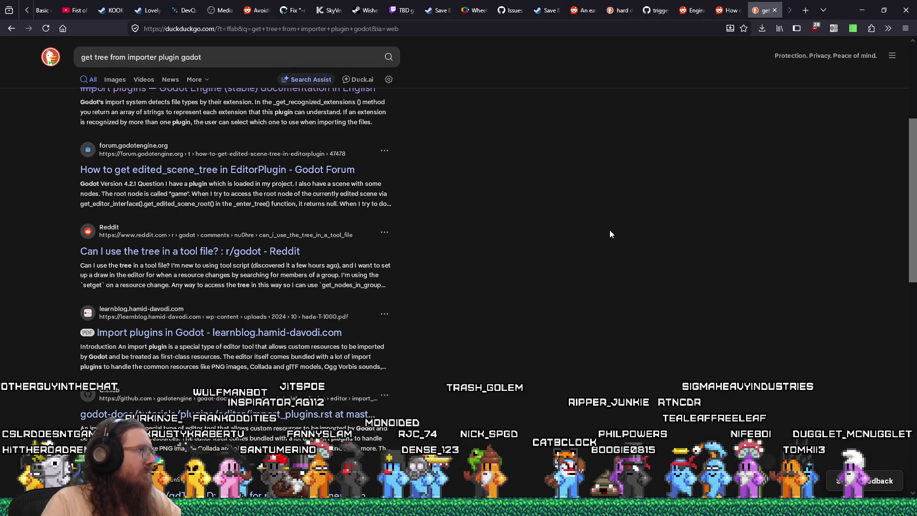
key(alt+Tab)
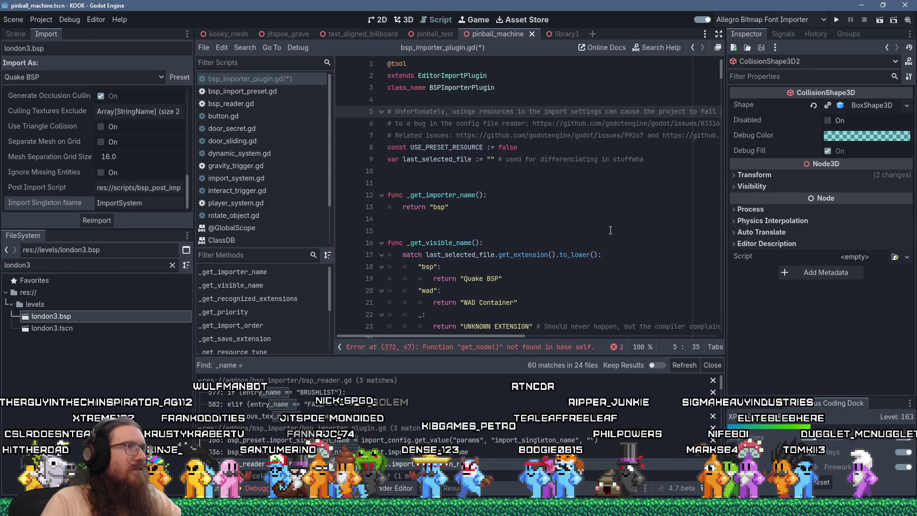
click(568, 136)
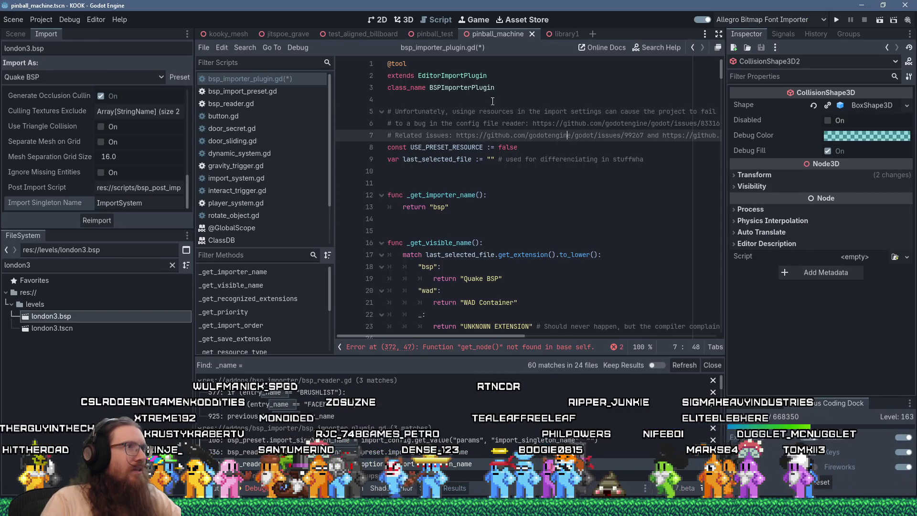
ctrl+click(447, 77)
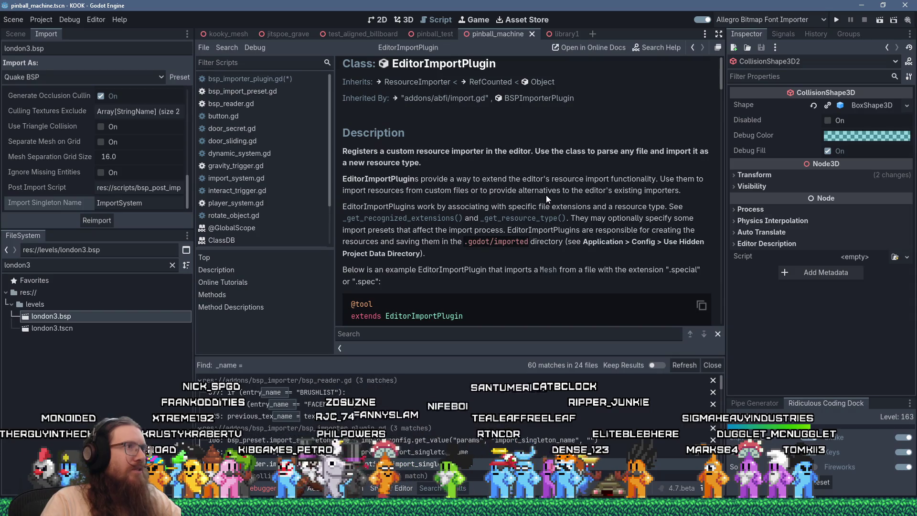
scroll(546, 195, down, 3)
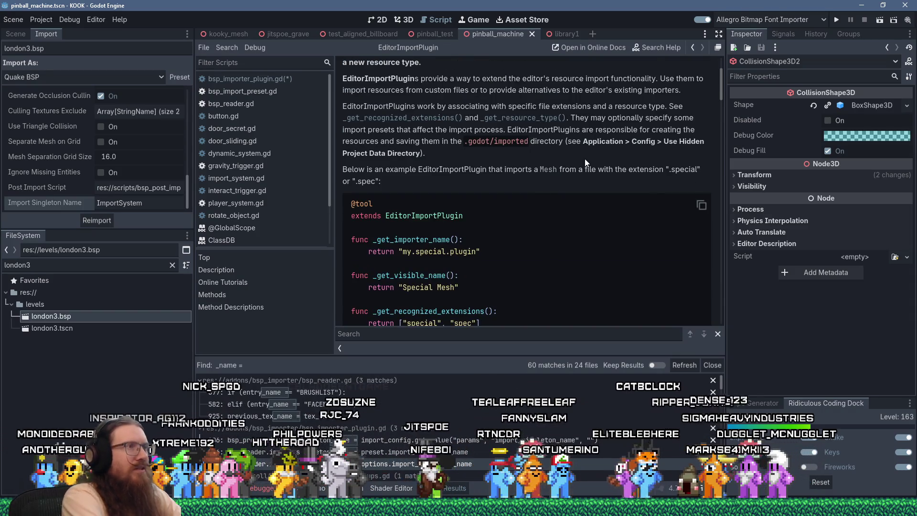
text(get_tree)
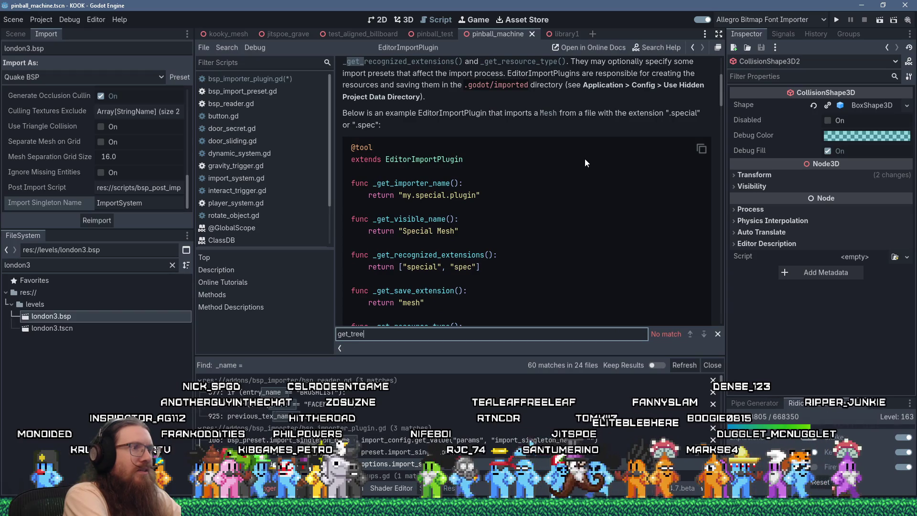
key(ctrl+a)
key(BackSpace)
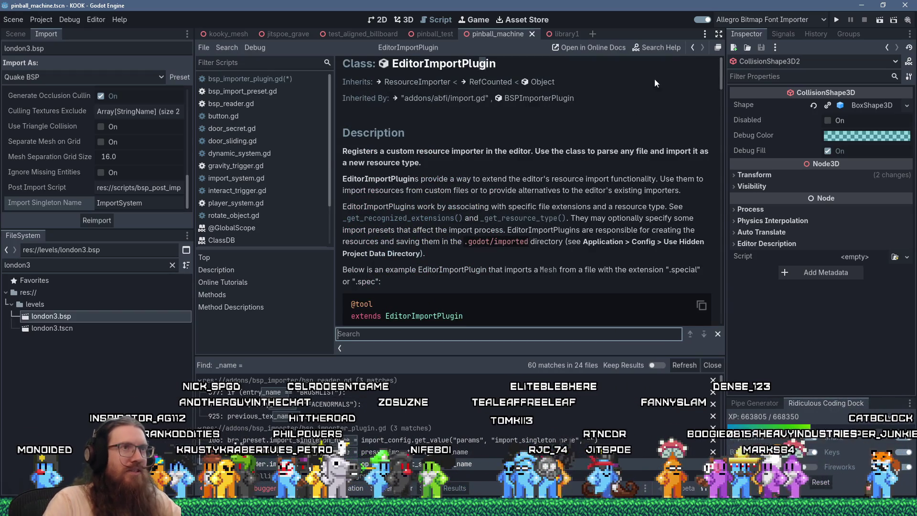
click(664, 48)
text(get_tree)
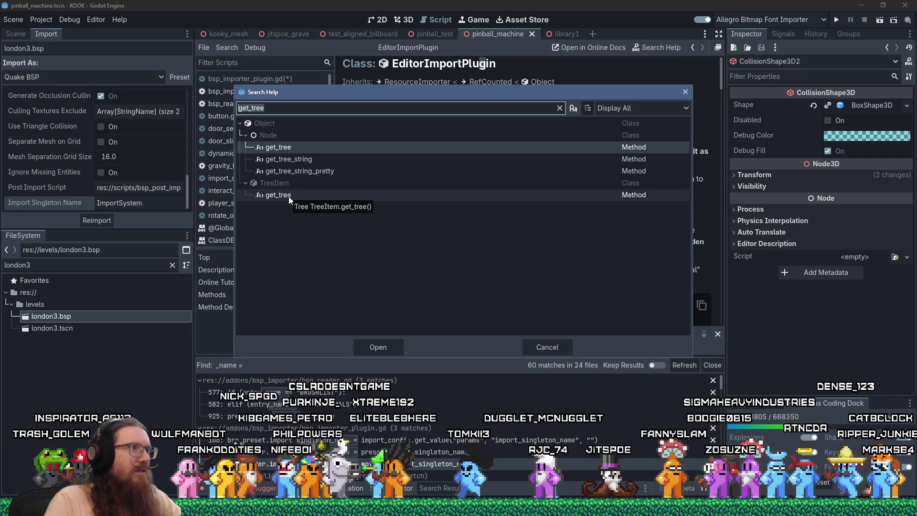
click(685, 92)
click(540, 82)
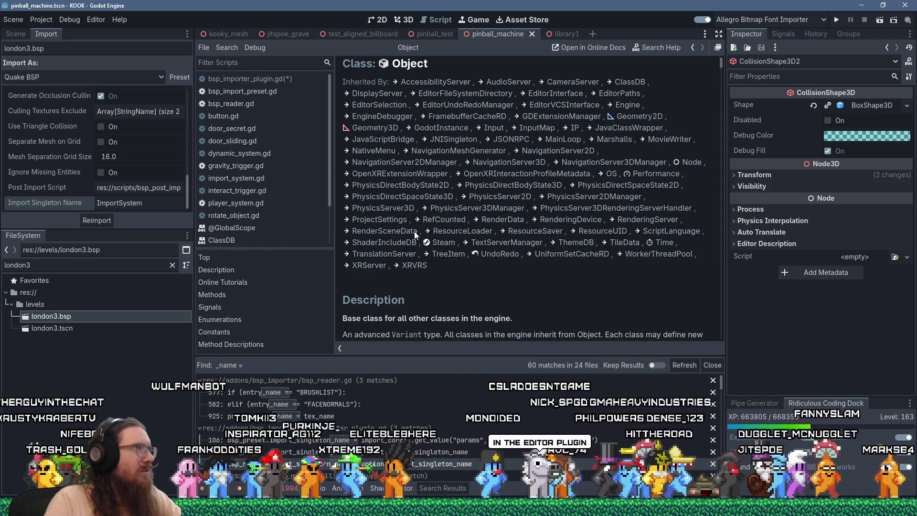
click(274, 81)
click(530, 210)
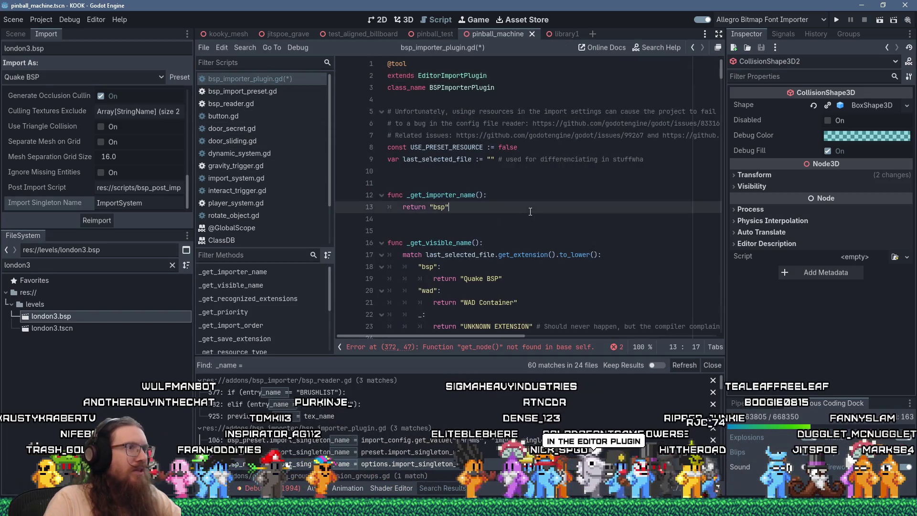
Add a get_tree() line after the singleton-name check at the line 372 error
scroll(531, 212, down, 5)
click(468, 347)
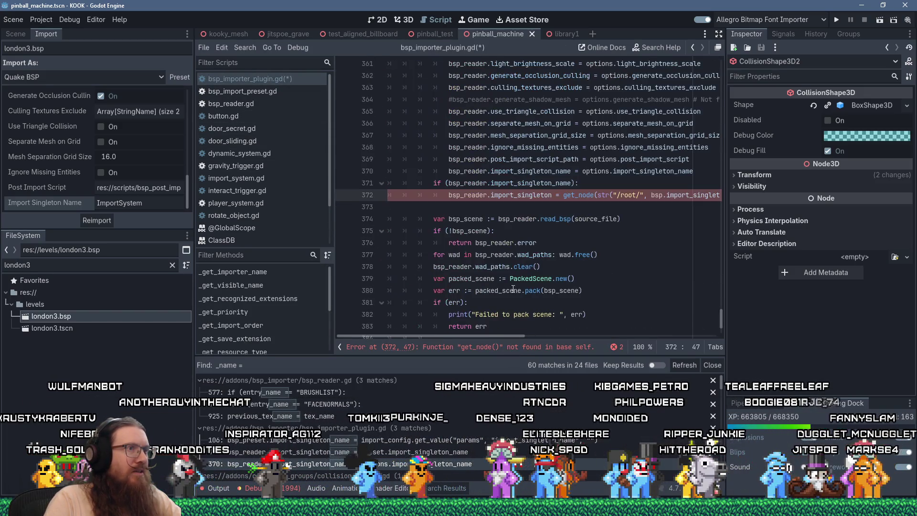
click(603, 183)
key(Return)
text(get_tree())
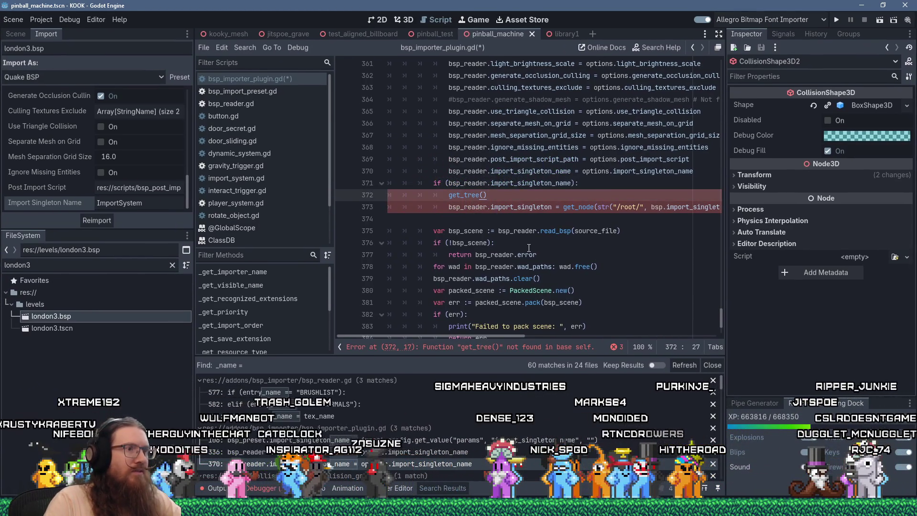
click(520, 234)
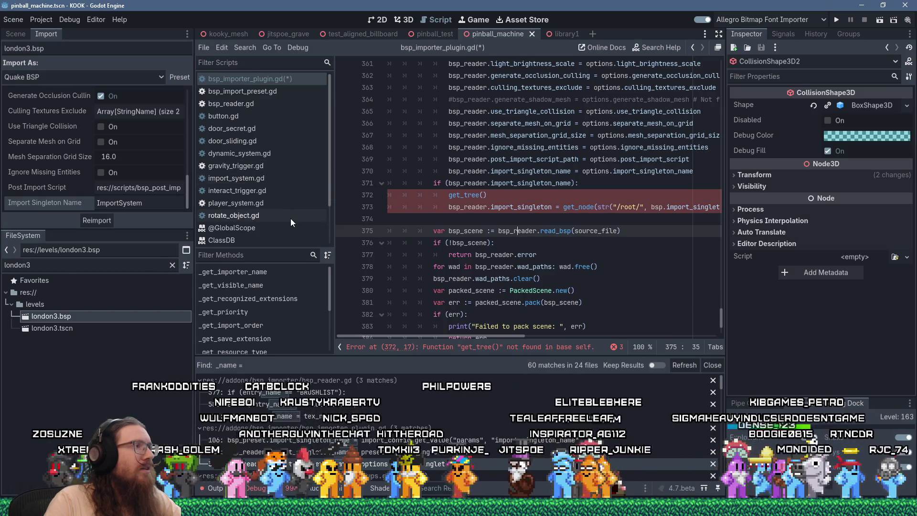
Filter FileSystem to 'bsp', glance at bsp_editor_plugin.gd, then return to the Reddit question
scroll(291, 219, down, 2)
scroll(291, 219, up, 2)
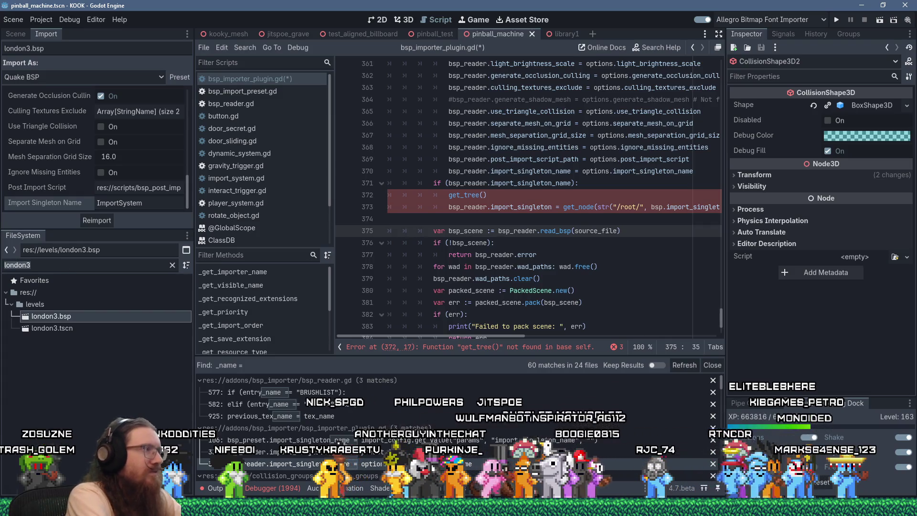
key(ctrl+a)
text(bsp)
double_click(102, 328)
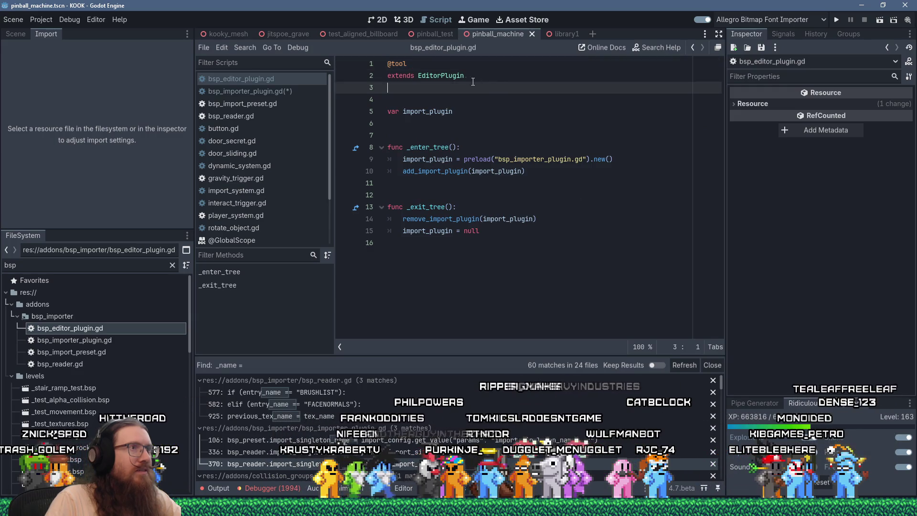
ctrl+click(440, 76)
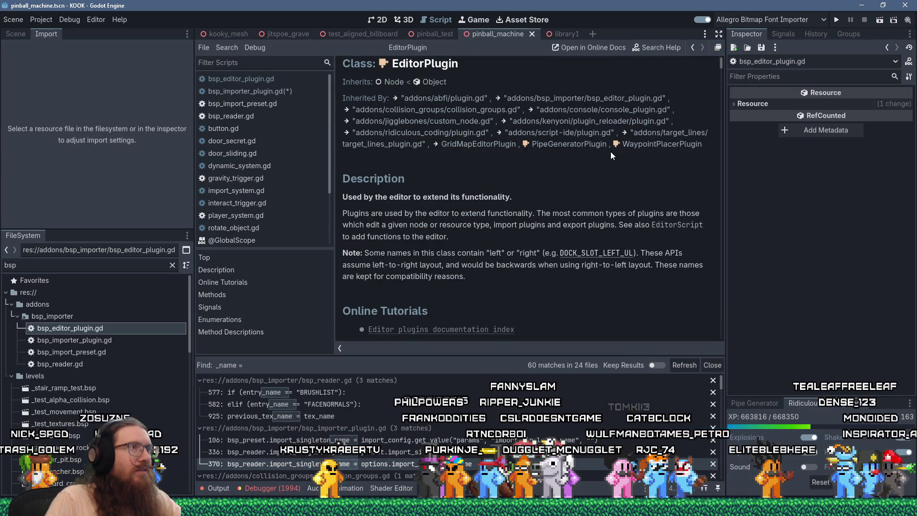
click(285, 92)
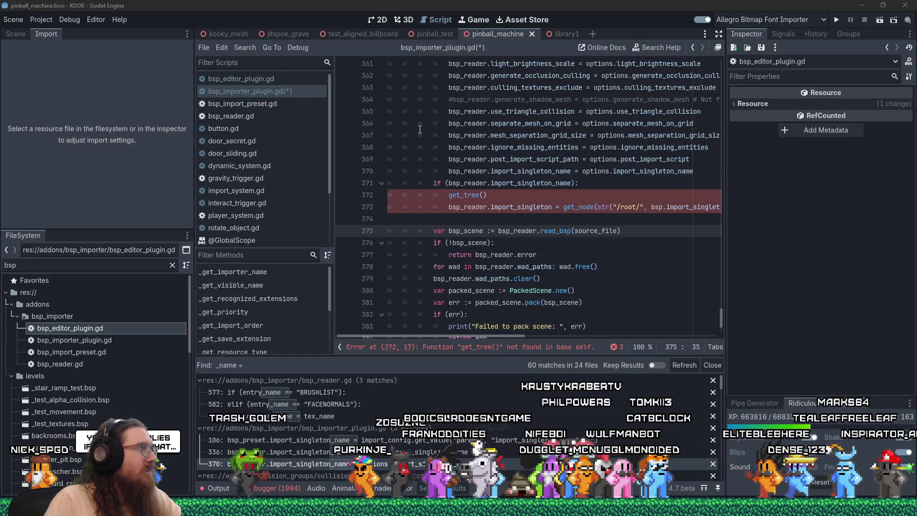
key(alt+Tab)
key(ctrl+Page_Up)
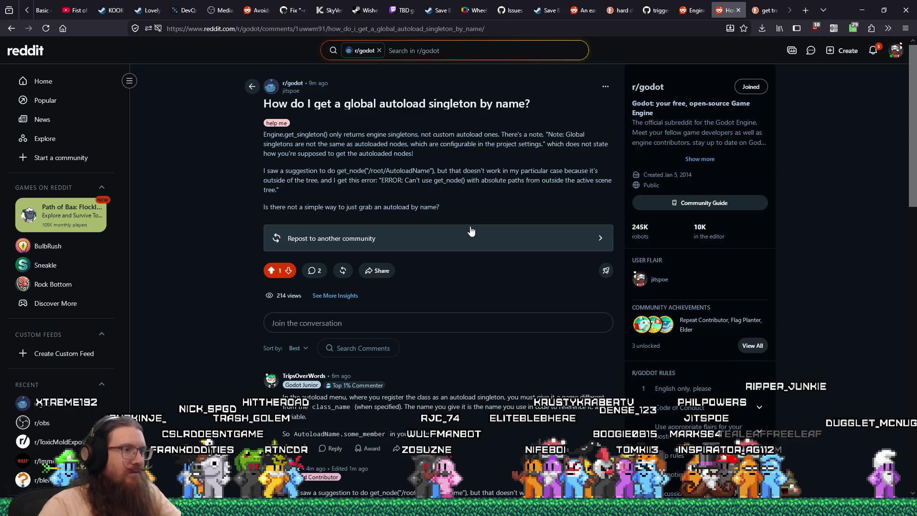
Read the replies, including the Engine.get_main_loop() suggestion, then return to Godot
scroll(516, 385, down, 4)
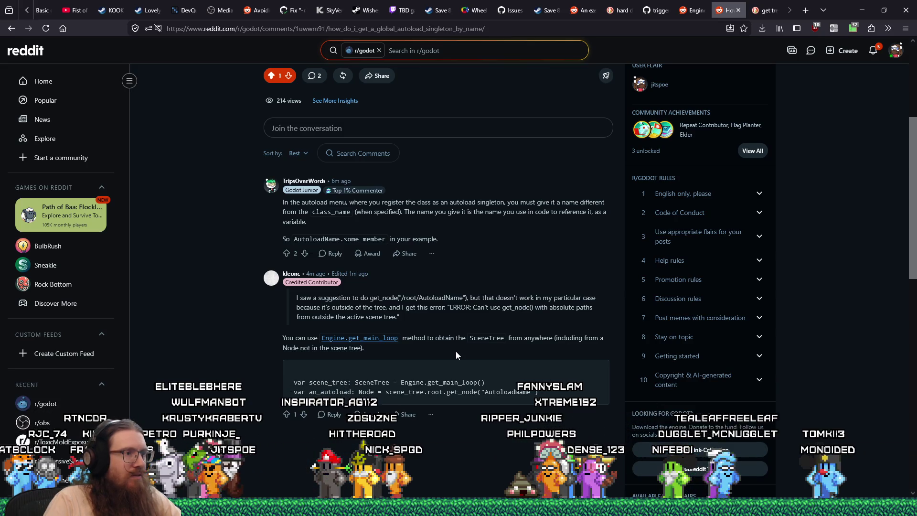
key(alt+Tab)
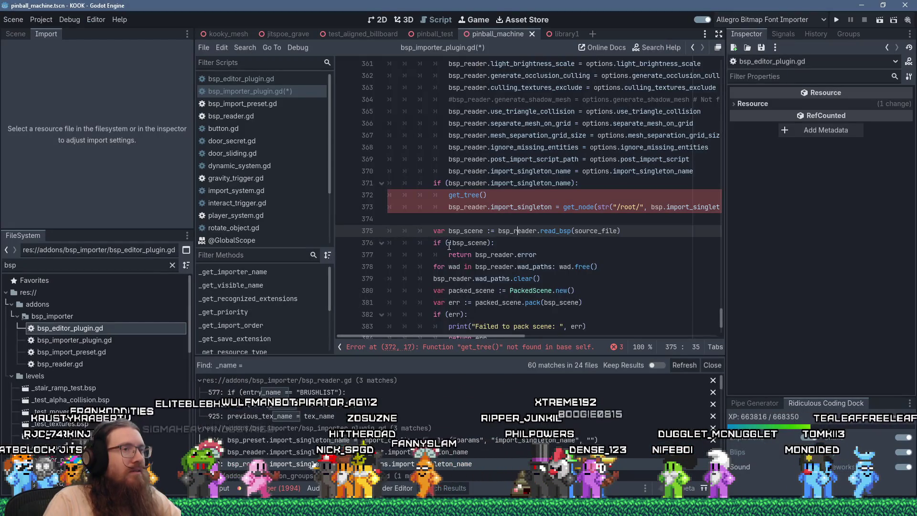
Comment out the three singleton-lookup lines in bsp_importer_plugin.gd and save it
scroll(437, 252, up, 3)
scroll(444, 249, down, 3)
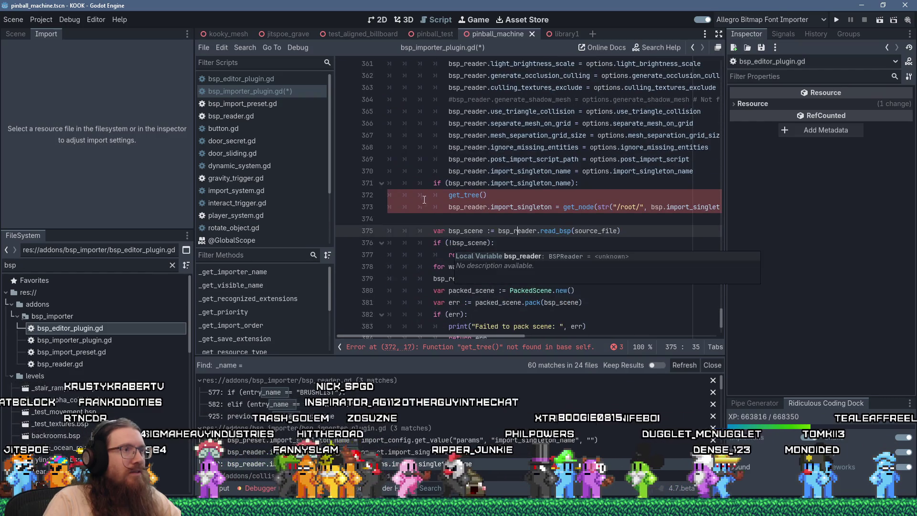
click(432, 186)
text(#)
key(Down)
text(#)
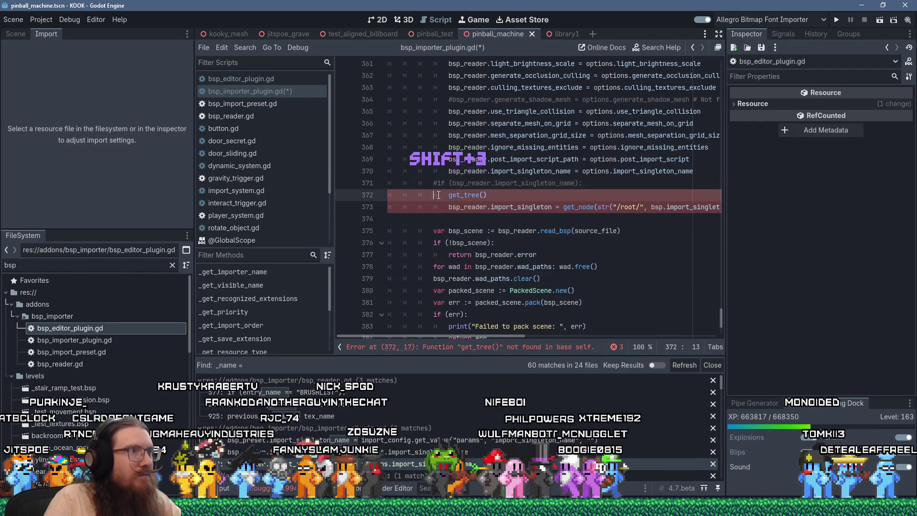
key(Down)
text(#)
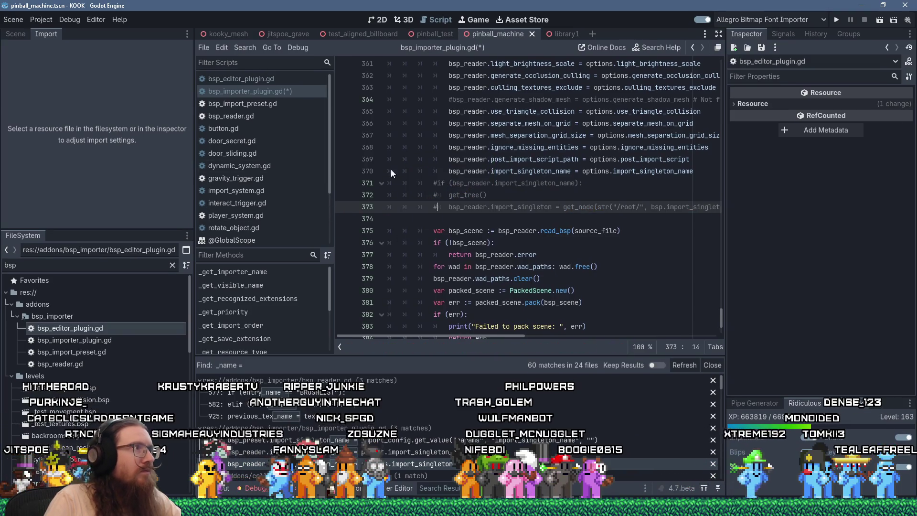
key(ctrl+s)
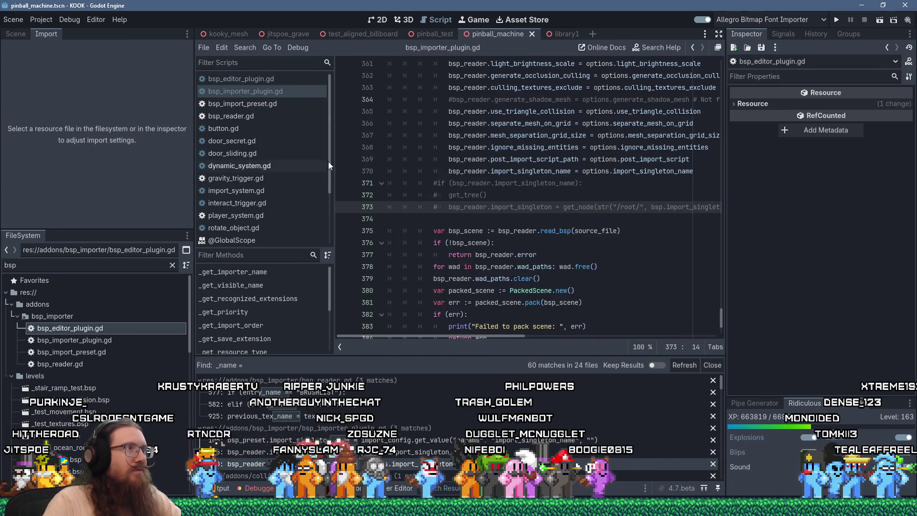
Open bsp_reader.gd and search it for 'get_node'
click(271, 82)
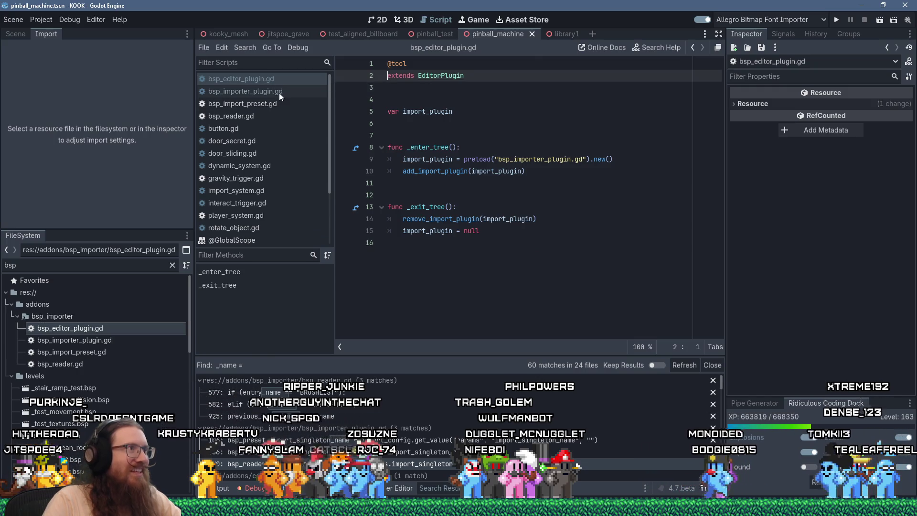
click(275, 103)
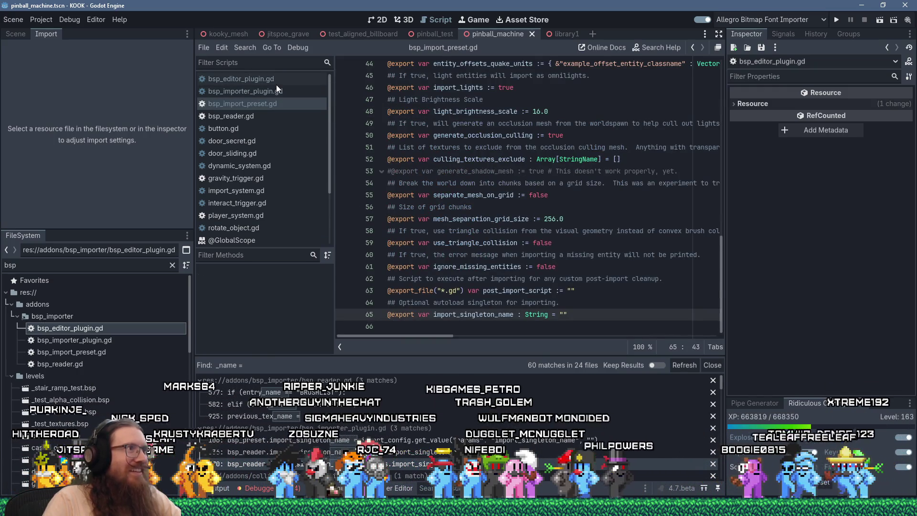
click(255, 115)
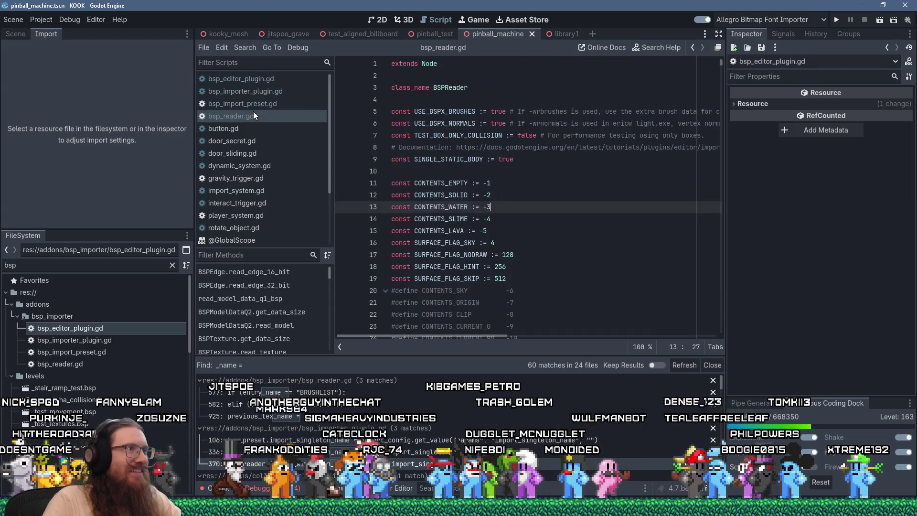
scroll(503, 216, down, 3)
click(553, 184)
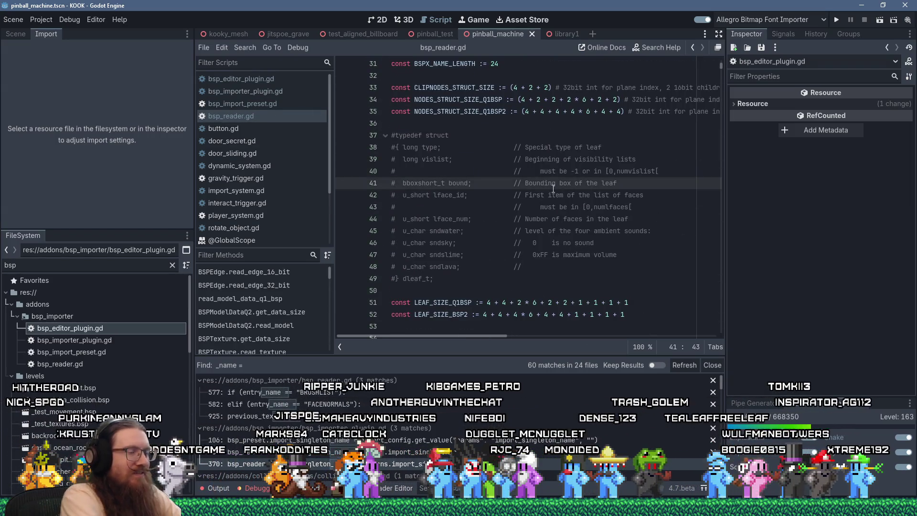
key(ctrl+l)
text(get)
key(Escape)
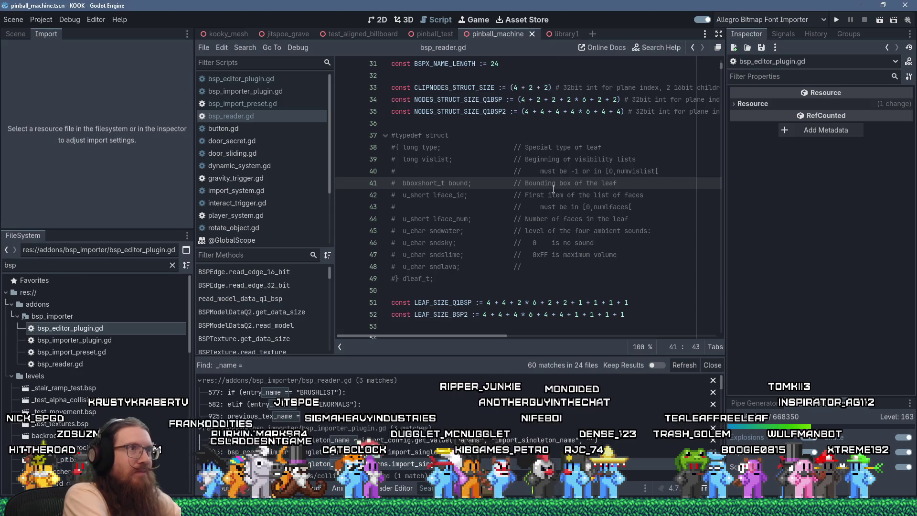
key(ctrl+f)
text(get_node)
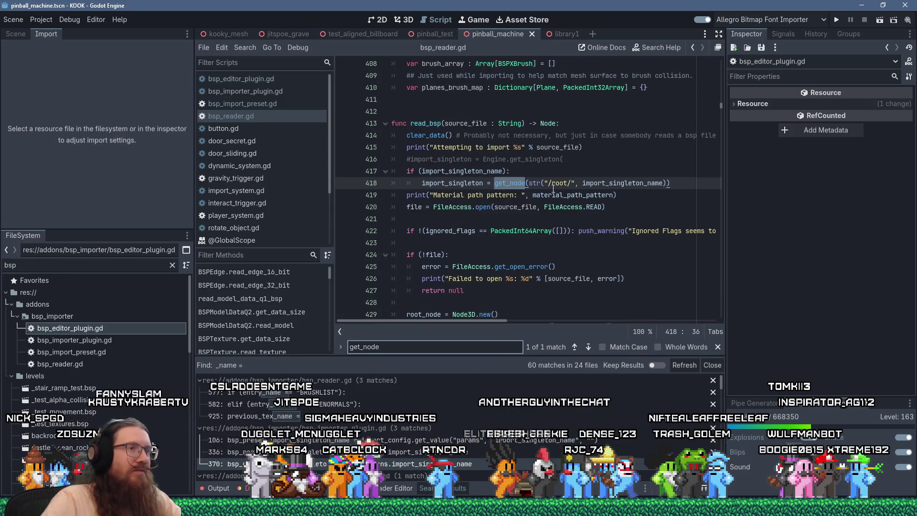
Put the caret at the end of line 417 in bsp_reader.gd, then switch to the Reddit thread
click(529, 168)
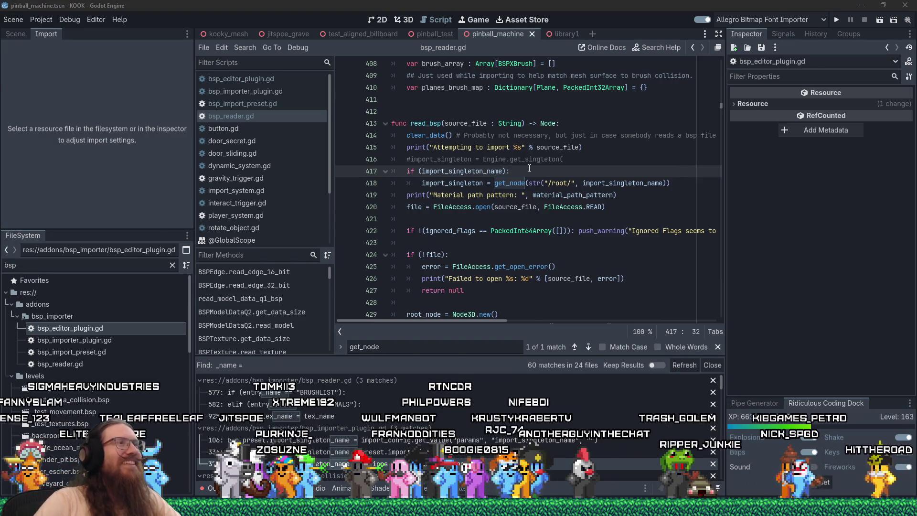
key(alt+Tab)
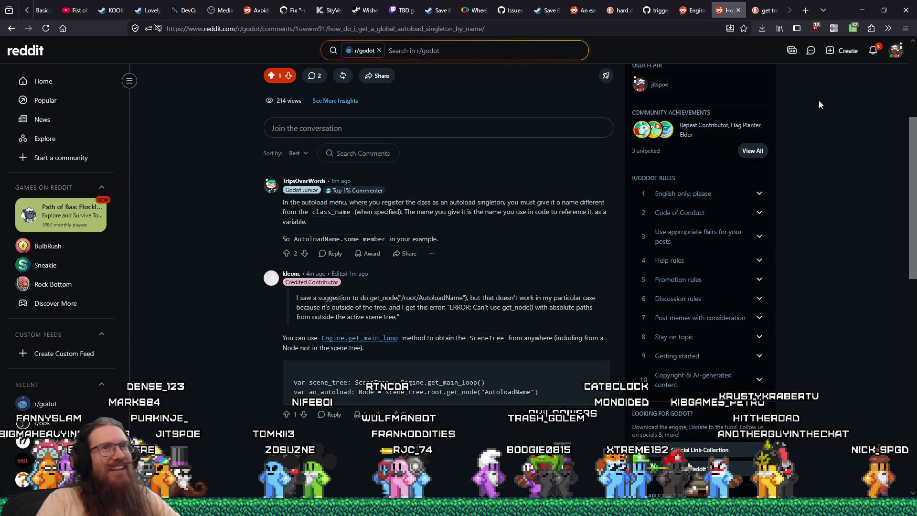
Find the commenter's notification and open the pinball paddles thread, selecting 'None of that is what I described.'
click(872, 50)
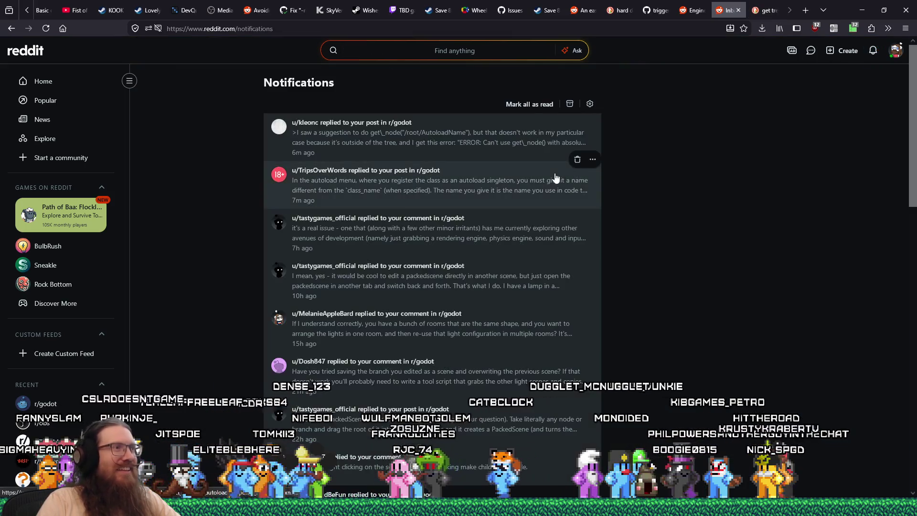
scroll(656, 243, down, 3)
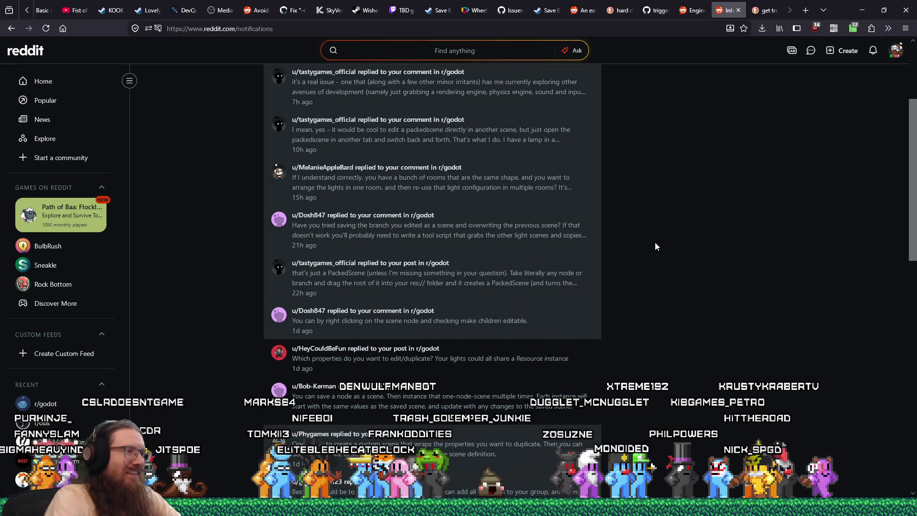
key(ctrl+f)
text(thedu)
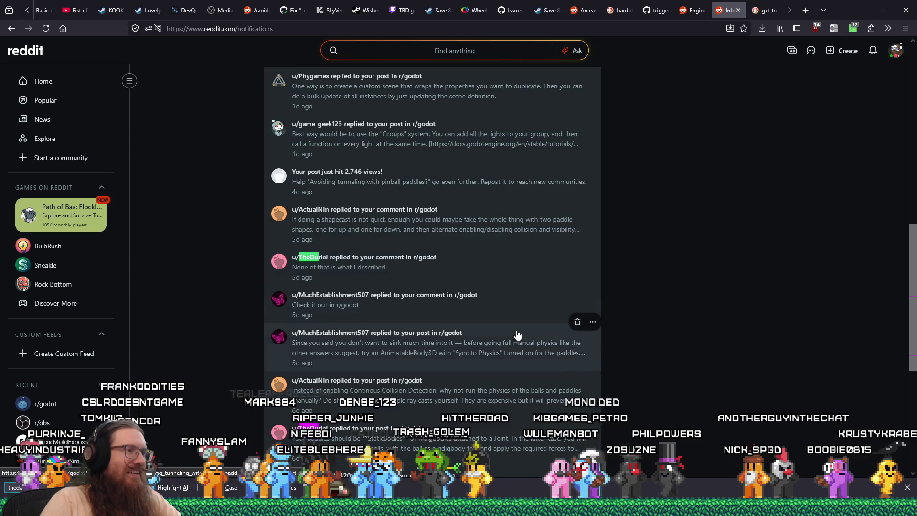
click(392, 267)
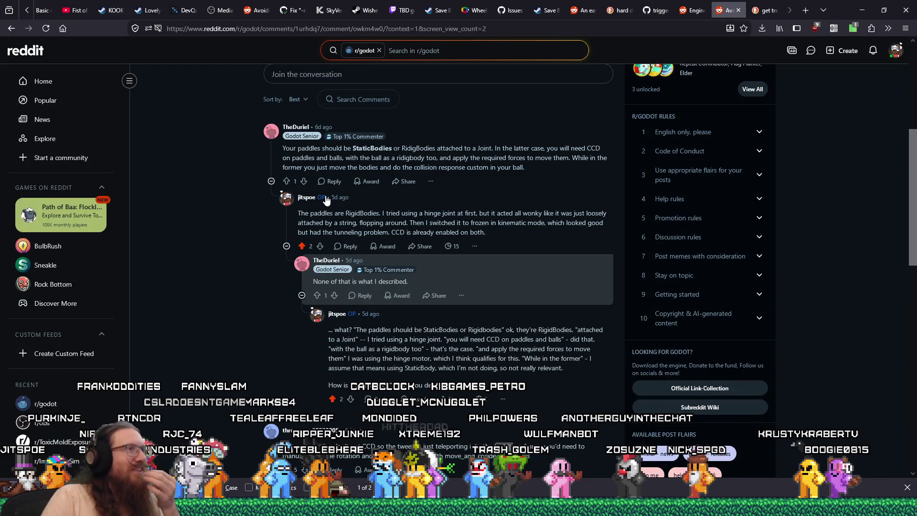
scroll(335, 203, up, 1)
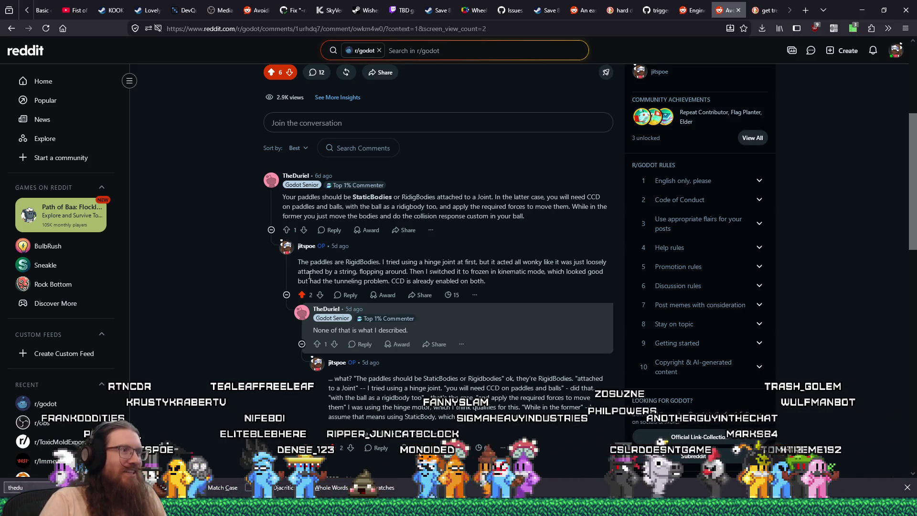
text(du)
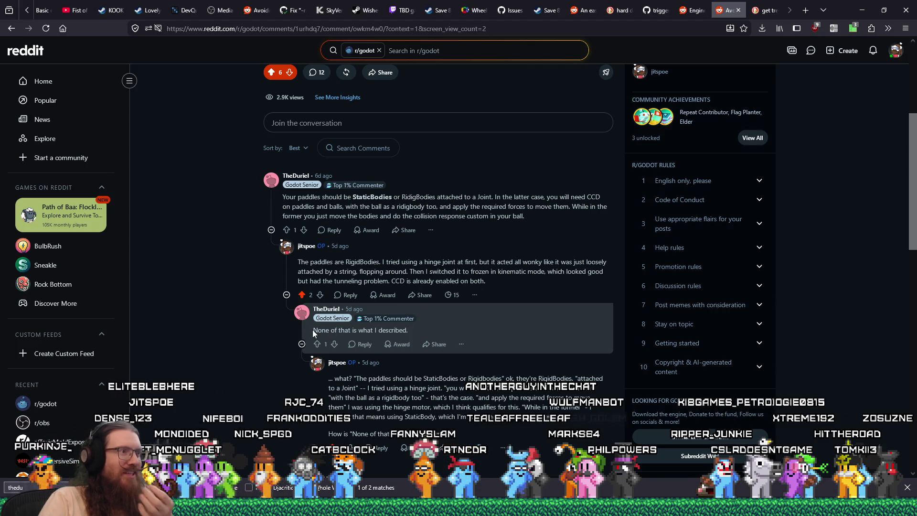
drag(312, 329, 418, 334)
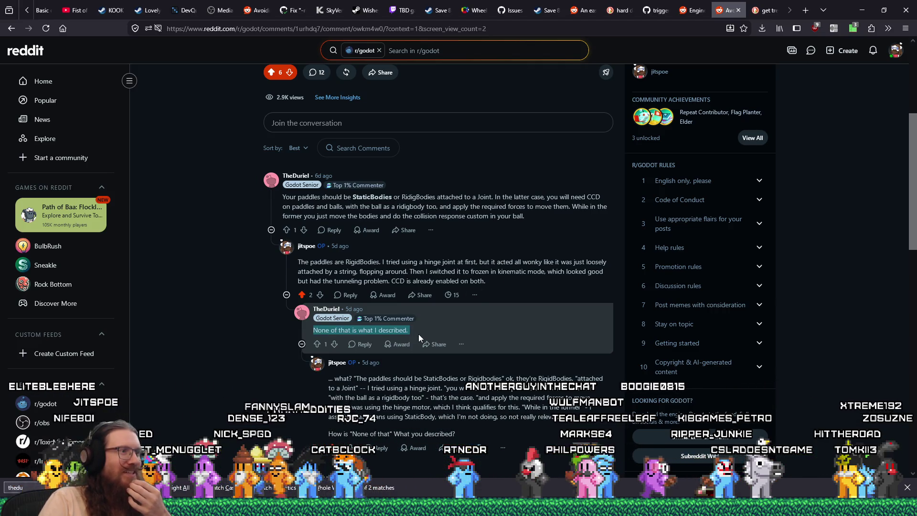
key(ctrl+f)
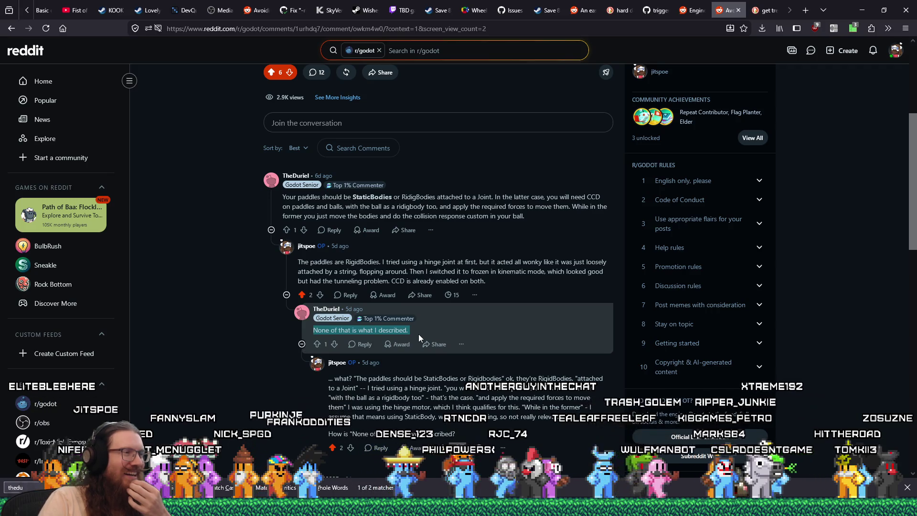
scroll(496, 361, down, 2)
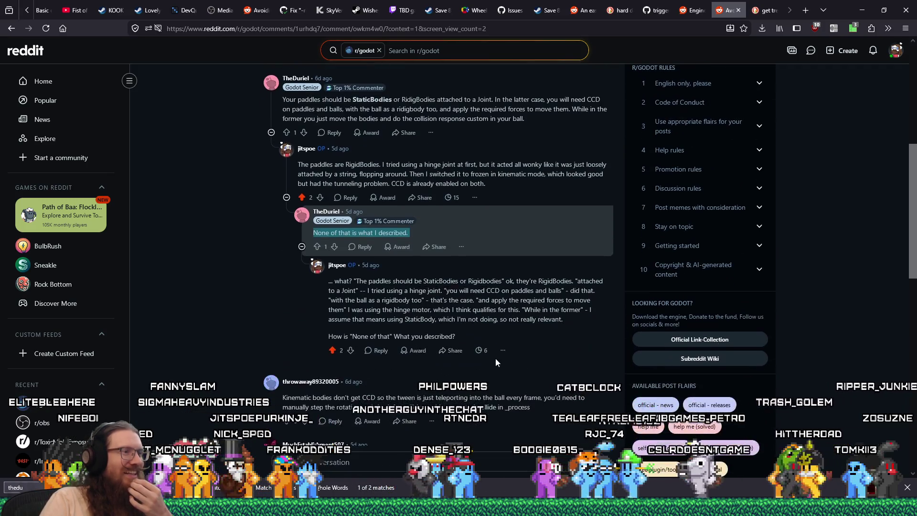
mouse_move(353, 283)
mouse_down()
mouse_move(482, 291)
mouse_move(500, 281)
mouse_move(570, 281)
mouse_move(592, 293)
mouse_move(407, 292)
mouse_move(447, 291)
mouse_up()
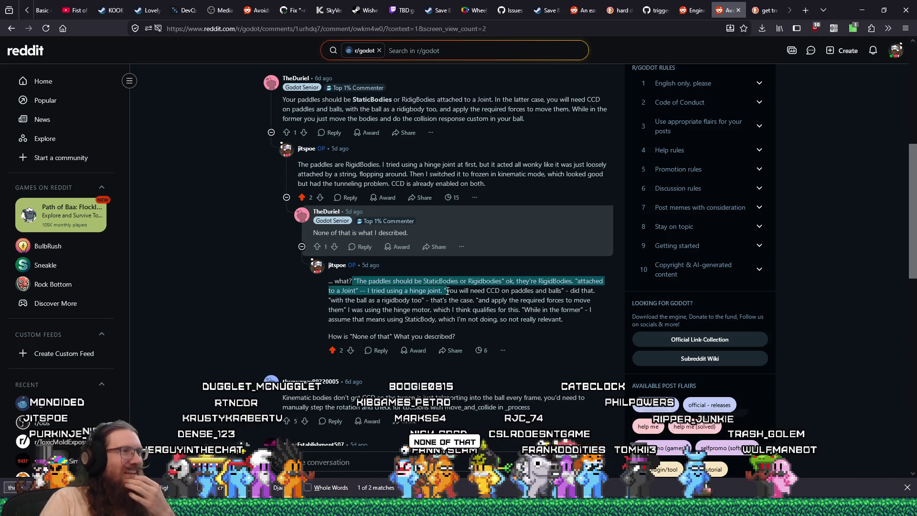
mouse_move(448, 291)
mouse_down()
mouse_move(594, 293)
mouse_move(347, 300)
mouse_move(399, 301)
mouse_up()
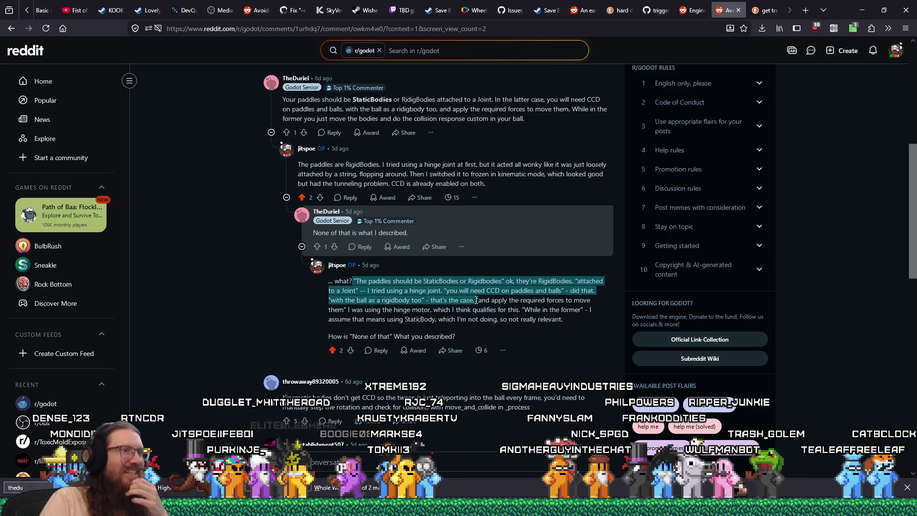
mouse_move(484, 300)
mouse_down()
mouse_move(394, 310)
mouse_move(431, 310)
mouse_up()
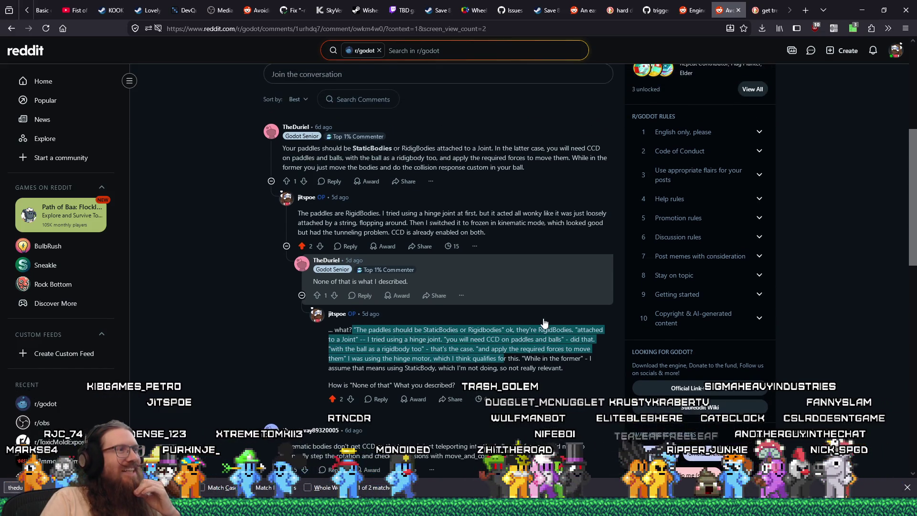
scroll(544, 318, up, 4)
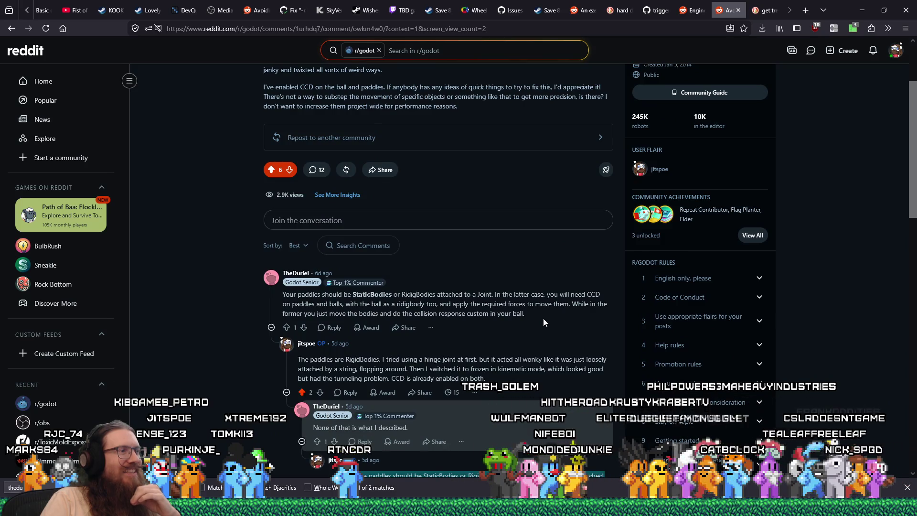
scroll(543, 318, down, 4)
scroll(543, 318, up, 4)
scroll(544, 318, up, 2)
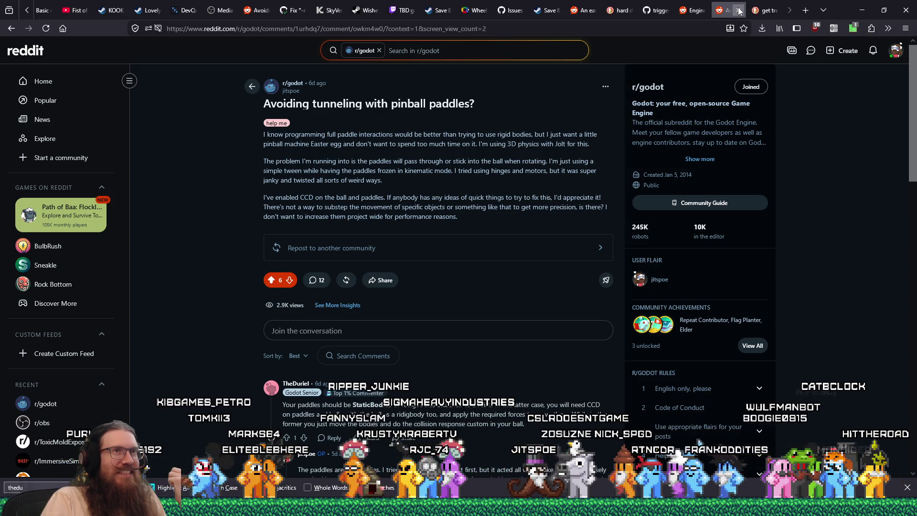
Close the pinball paddles tab and scroll the DuckDuckGo results to the r/godot tool-file tree thread
click(739, 10)
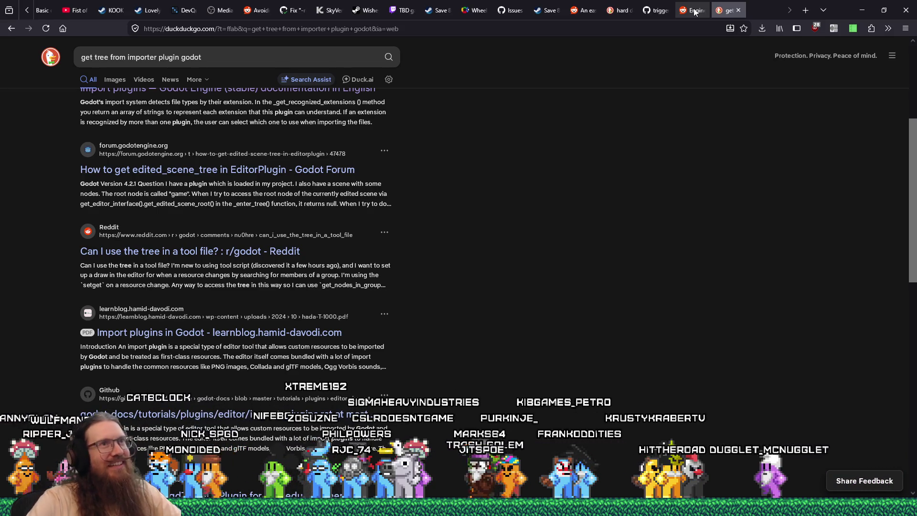
scroll(725, 181, up, 2)
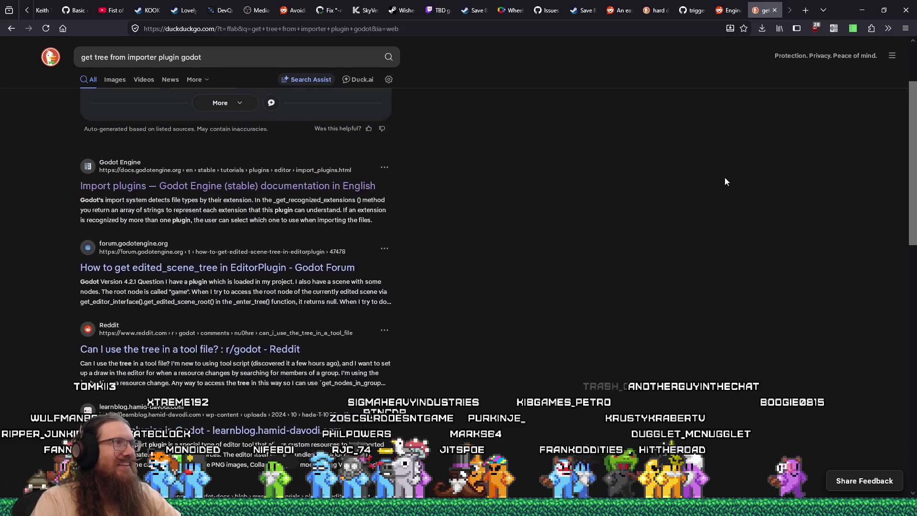
scroll(725, 182, up, 1)
scroll(727, 180, down, 5)
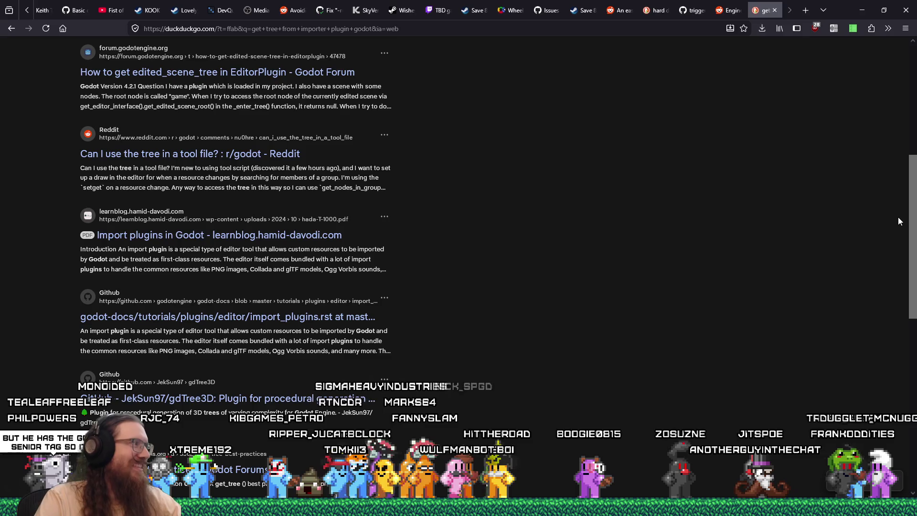
scroll(914, 282, up, 6)
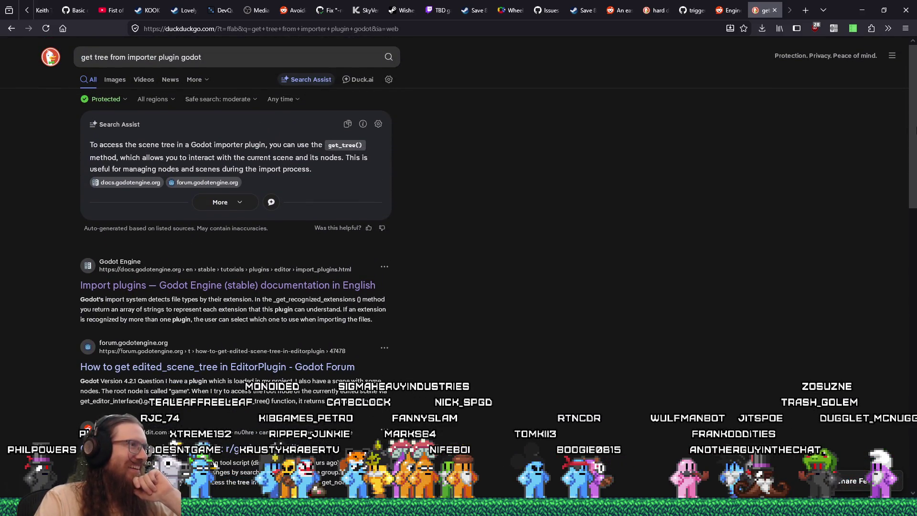
scroll(914, 136, down, 1)
drag(915, 136, 915, 140)
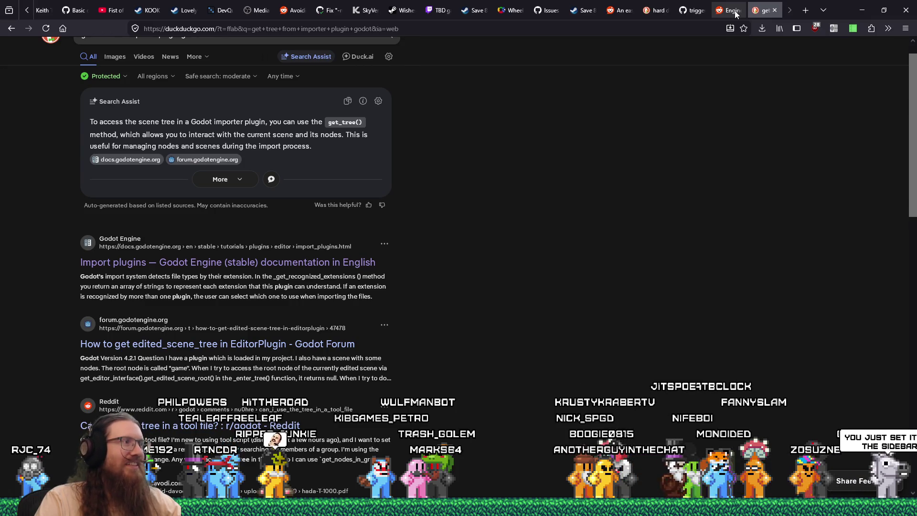
Glance at the Reddit Engine singletons thread, then back at the get tree search results
click(730, 11)
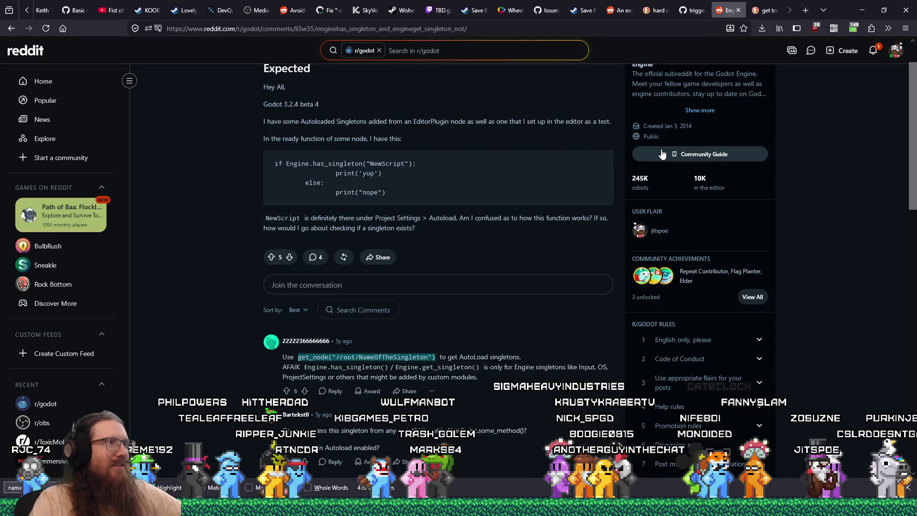
scroll(564, 228, down, 2)
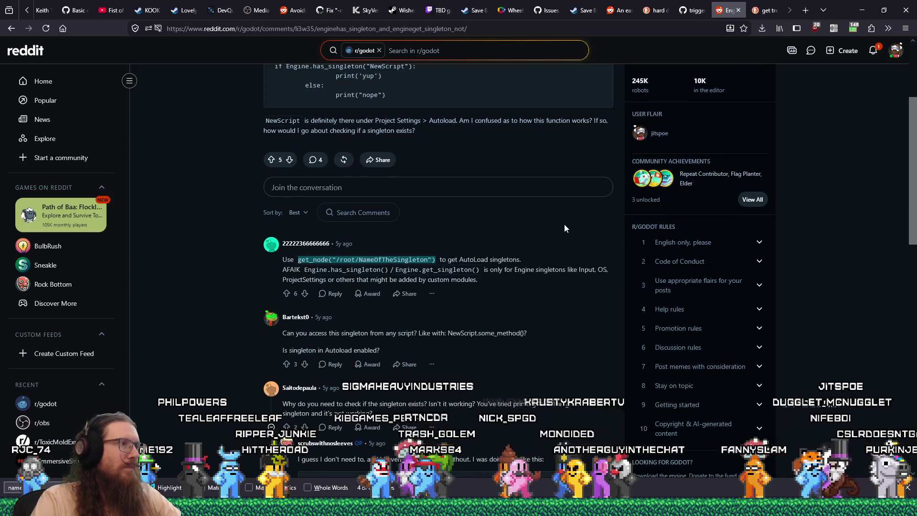
scroll(570, 220, up, 3)
click(763, 11)
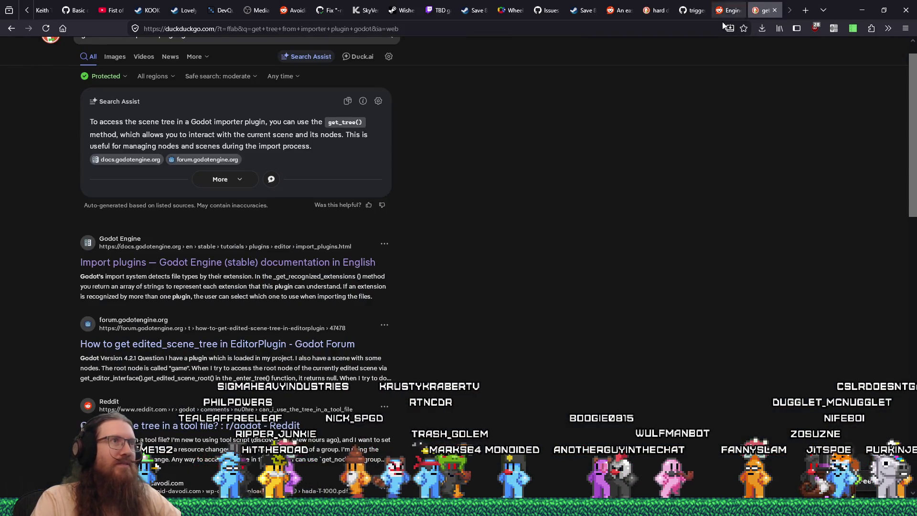
scroll(678, 147, up, 1)
Go to reddit.com notifications, open the new reply in its thread, then return to Godot
key(ctrl+l)
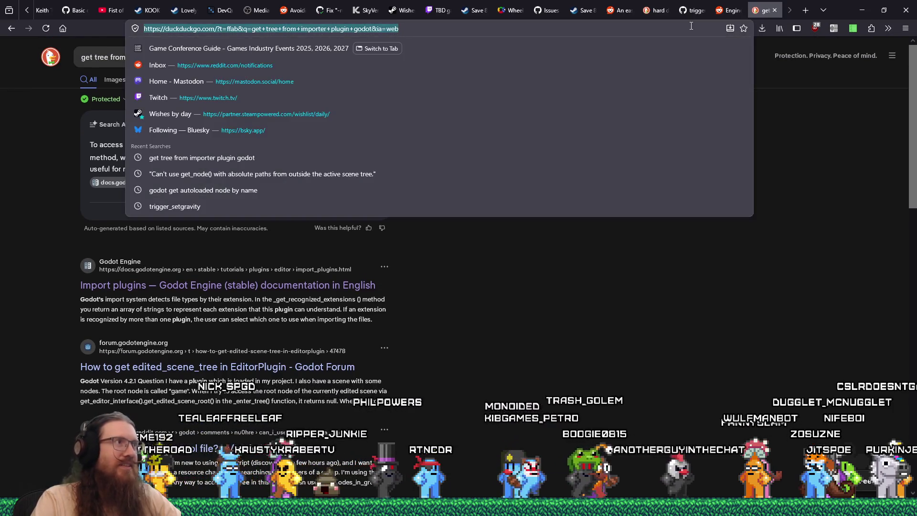
text(reddit.com)
key(Down)
key(Return)
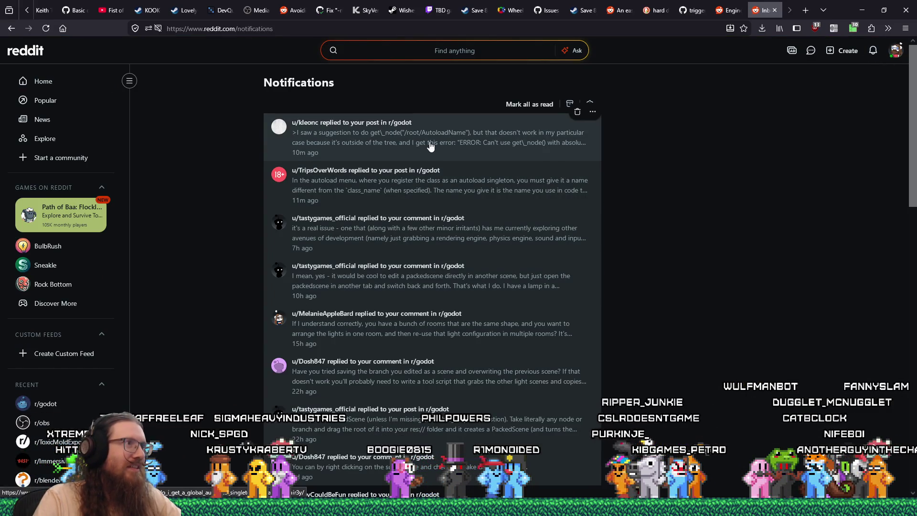
click(430, 145)
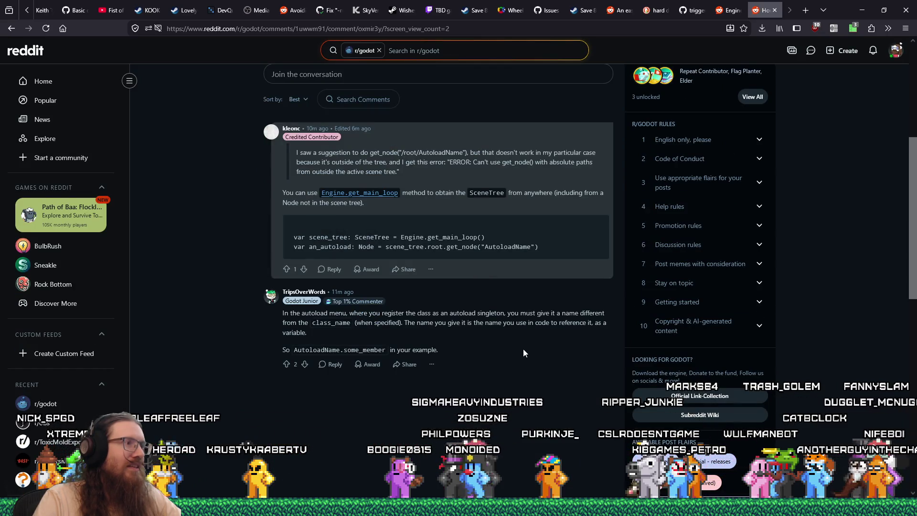
scroll(524, 353, up, 3)
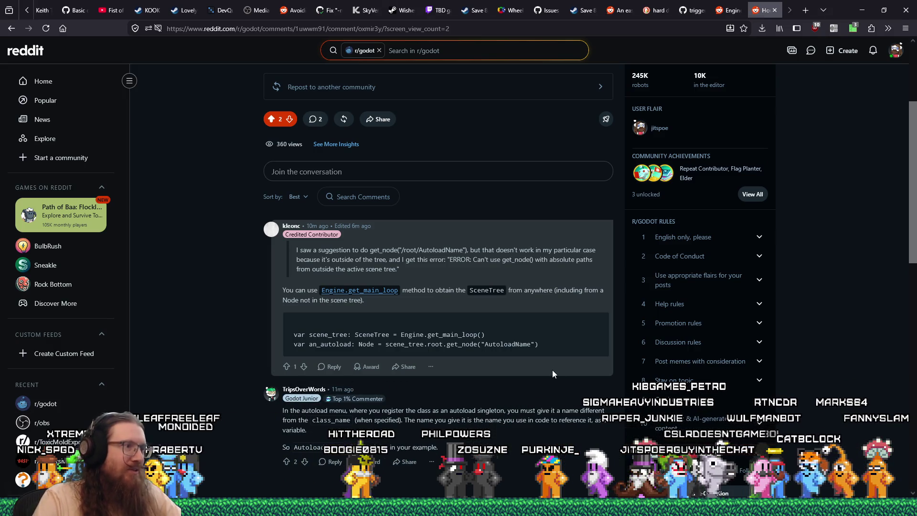
key(alt+Tab)
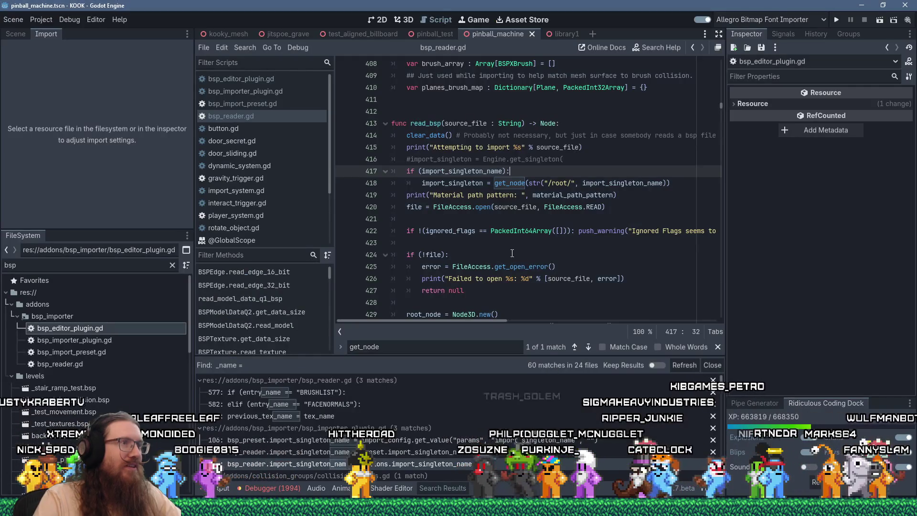
Declare 'var scene_tree := Engine.get_main_loop()' on line 417 of read_bsp
scroll(420, 218, down, 4)
scroll(420, 218, up, 3)
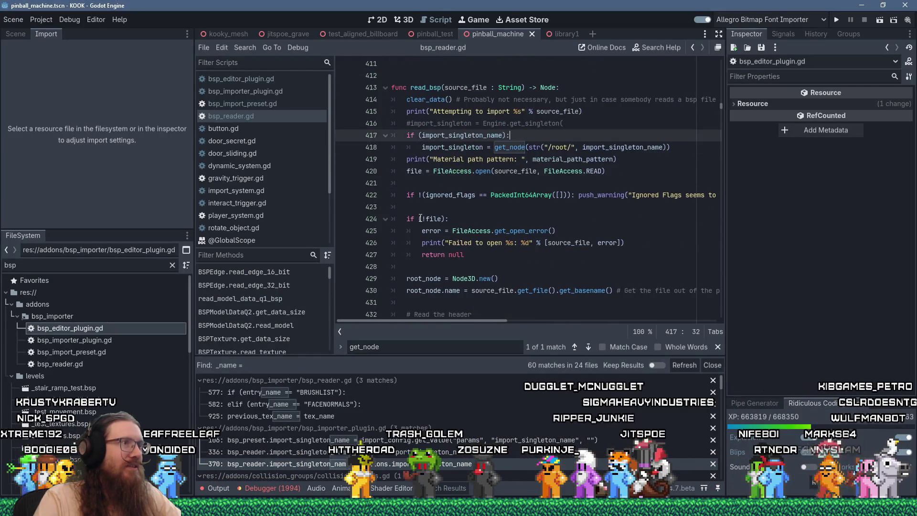
scroll(421, 218, up, 2)
key(alt+Tab)
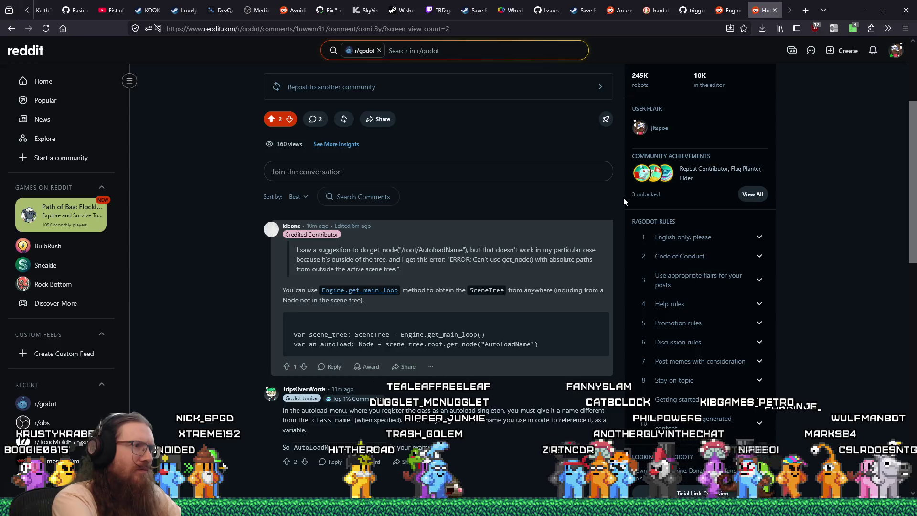
key(alt+Tab)
text(var scene_tr)
text(ee : E)
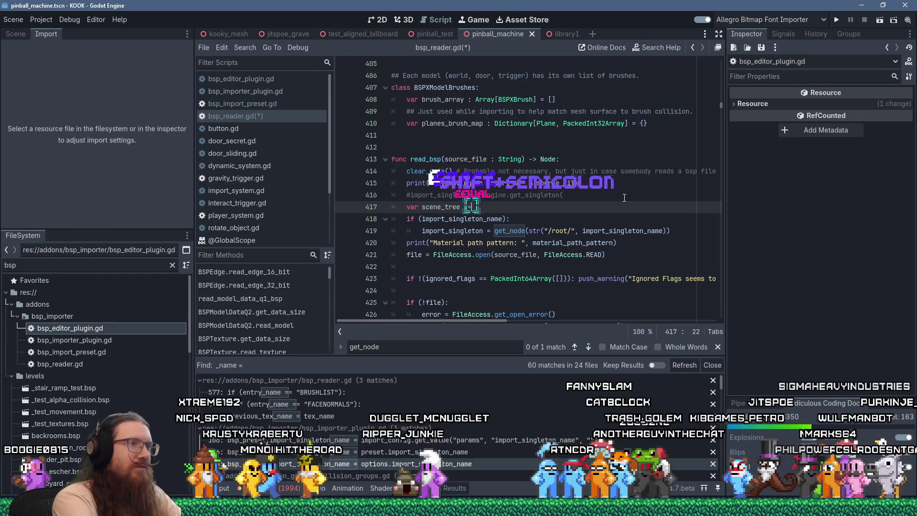
key(BackSpace)
key(BackSpace)
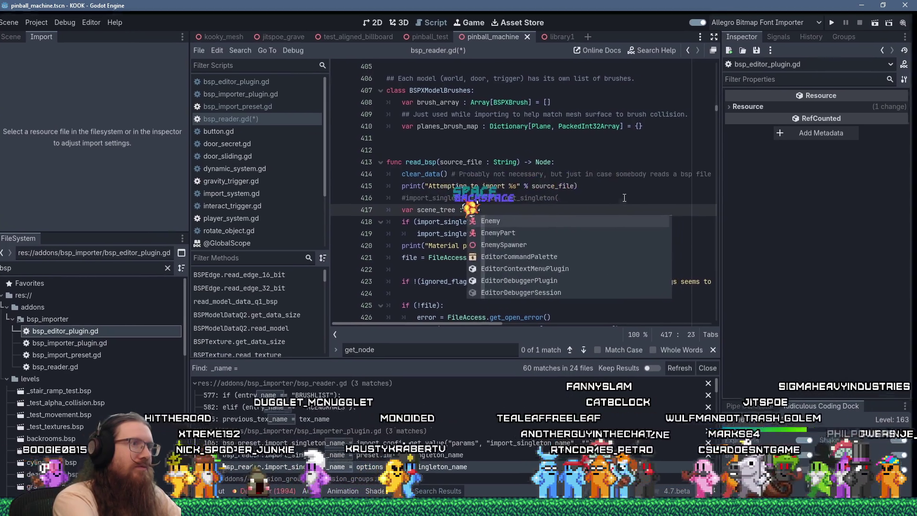
text(= Engine.get_main_)
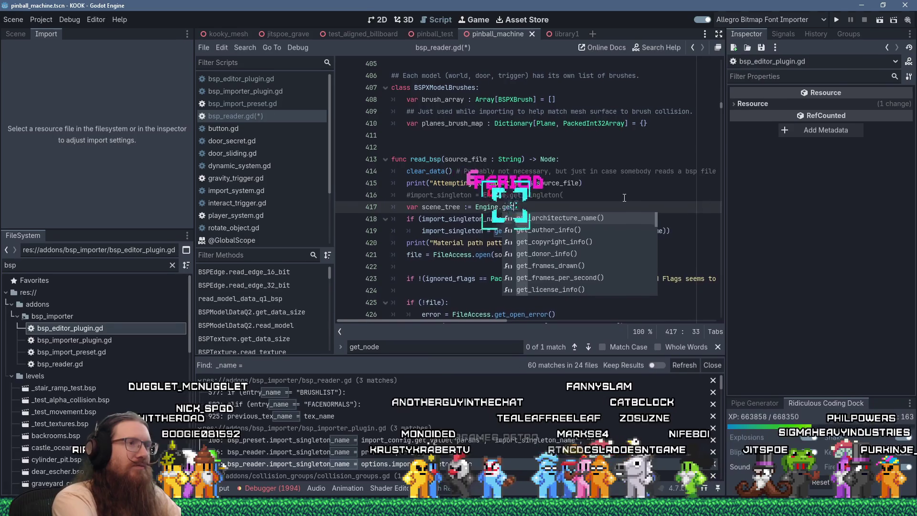
key(Return)
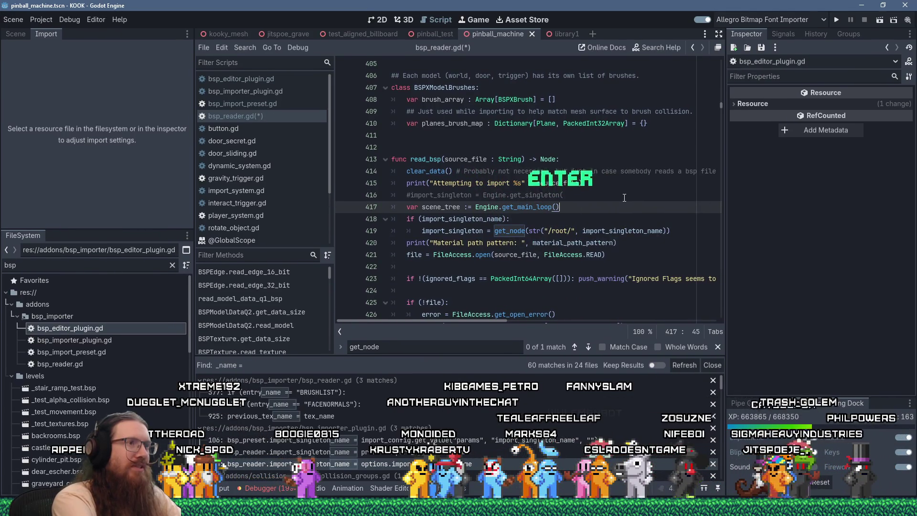
Prefix get_node on line 420 with 'scene_tree.', save bsp_reader.gd, and show the Output panel
key(alt+Tab)
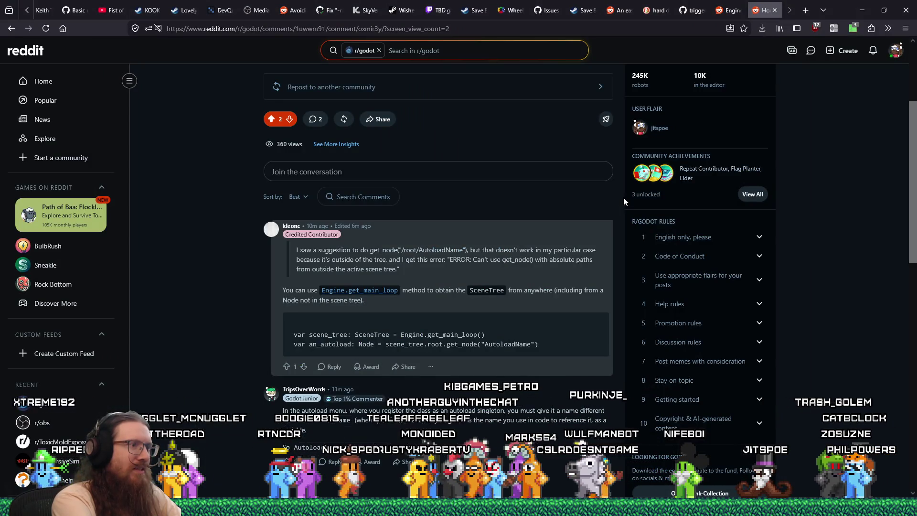
key(alt+Tab)
key(Up)
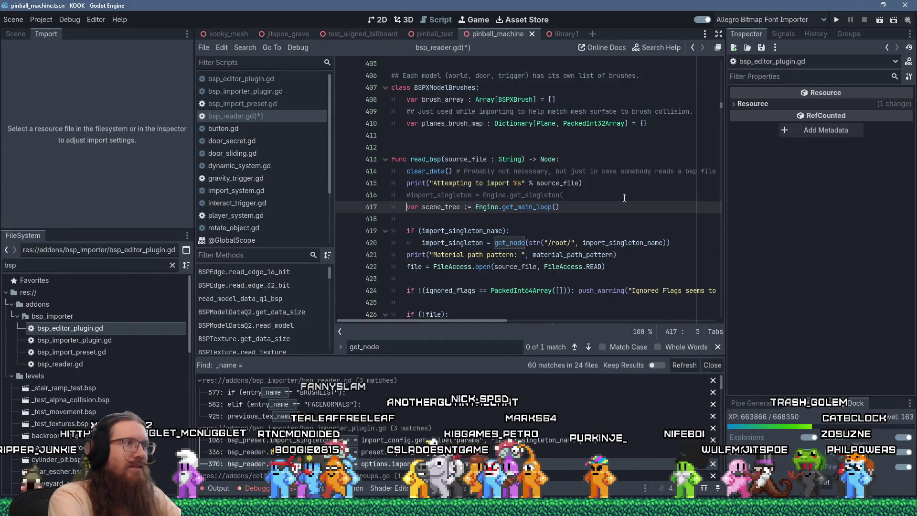
key(Down)
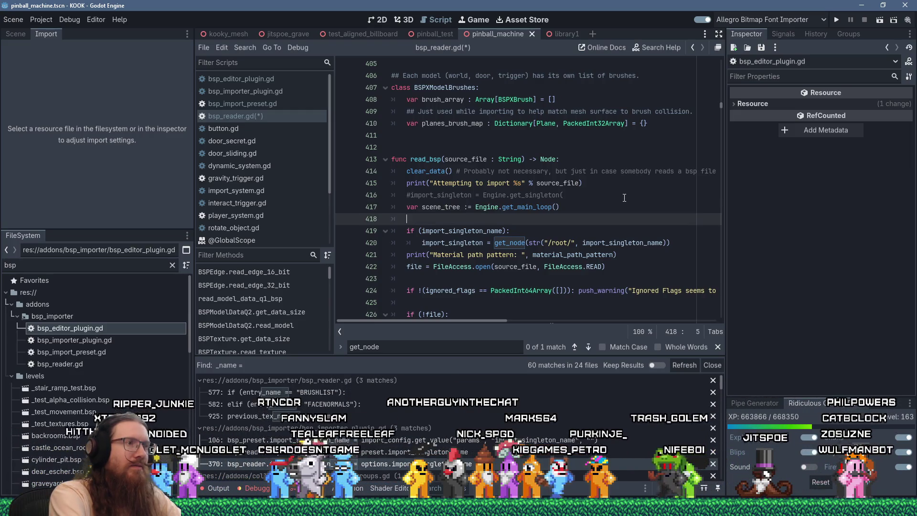
key(Down)
key(End)
key(Down)
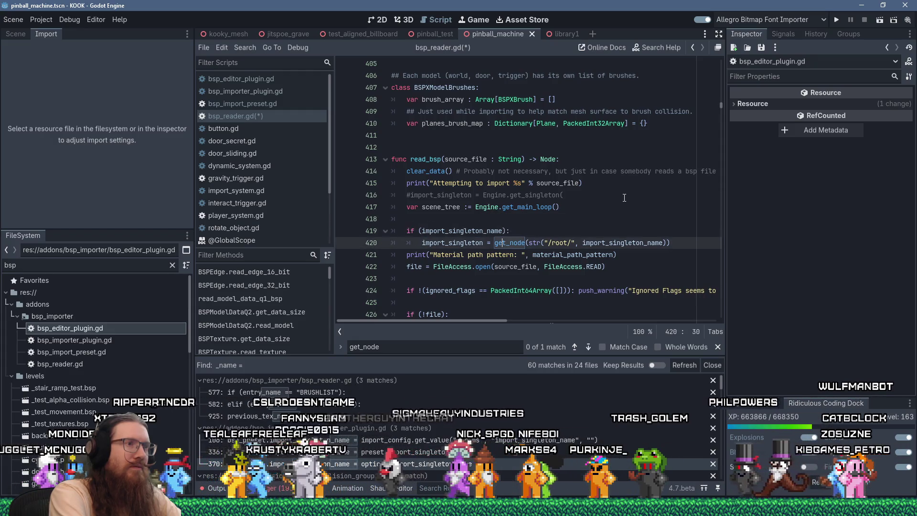
key(ctrl+Left)
text(scen)
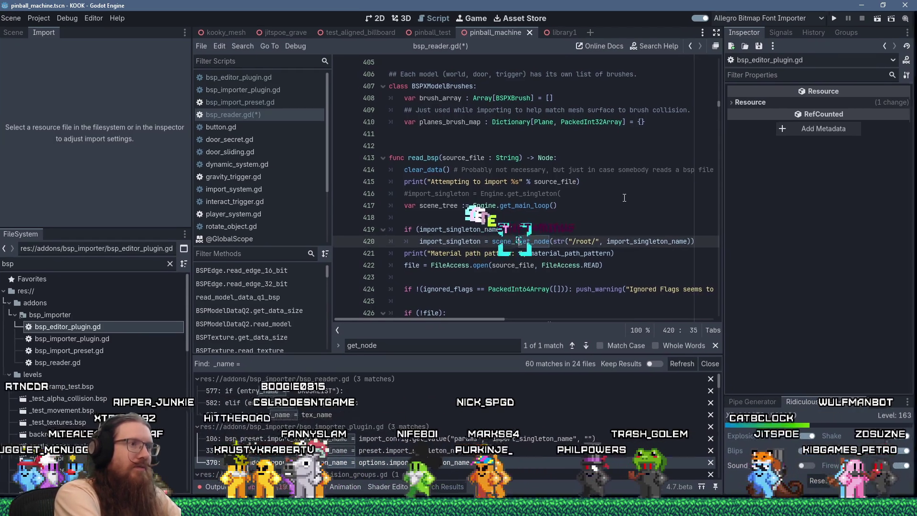
text(e_tree.)
key(ctrl+s)
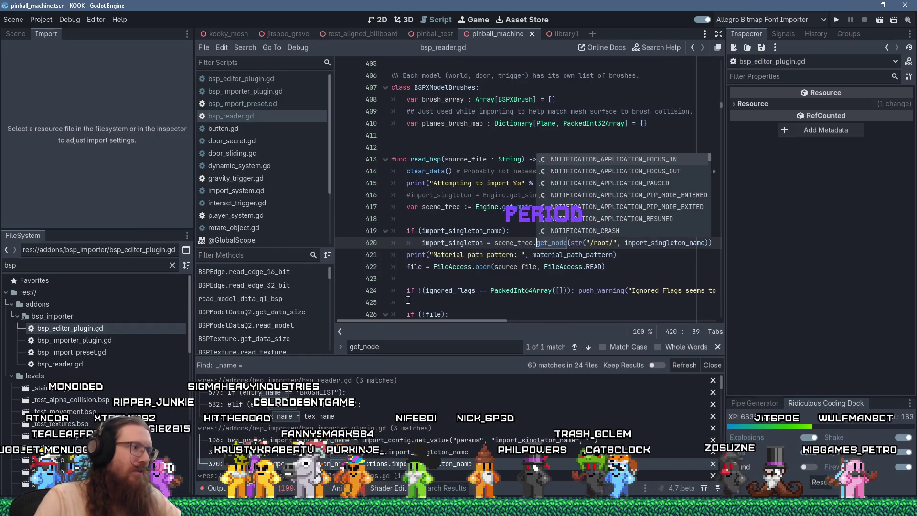
click(206, 487)
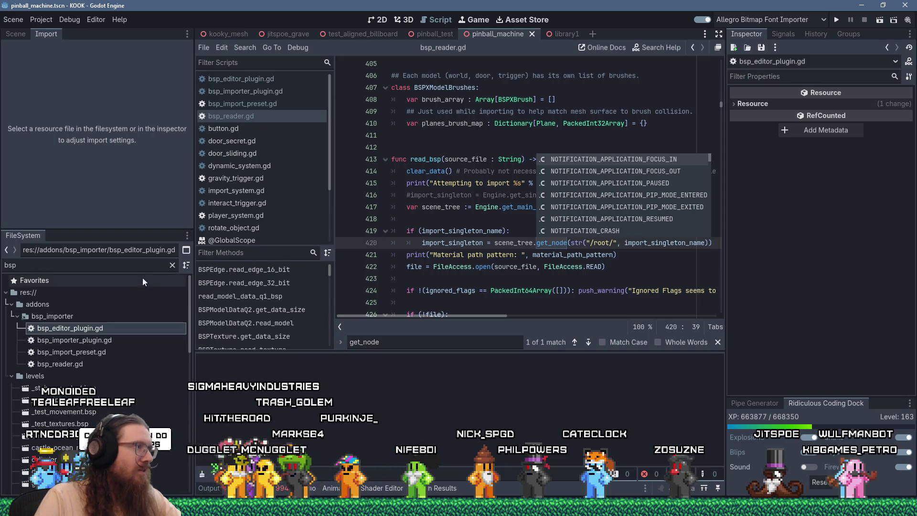
double_click(11, 265)
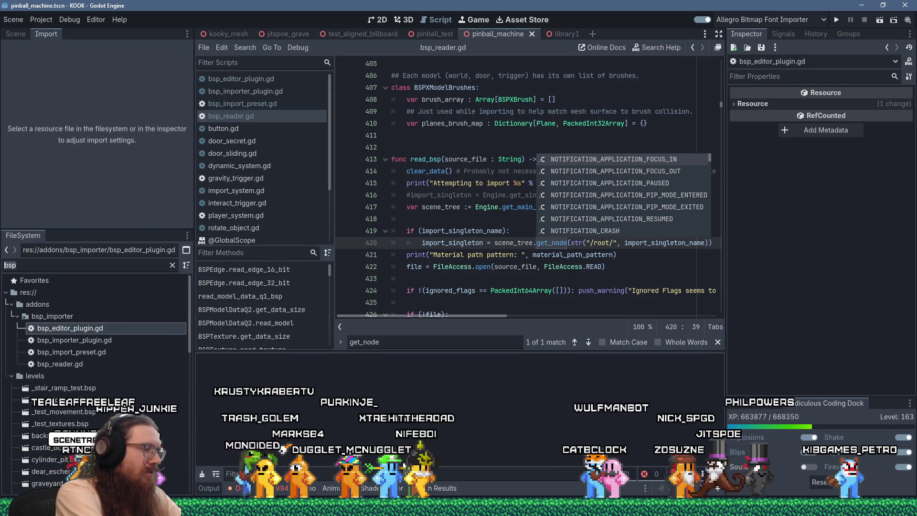
Filter the FileSystem dock for 'london3' and reimport london3.bsp with the new code
text(london3)
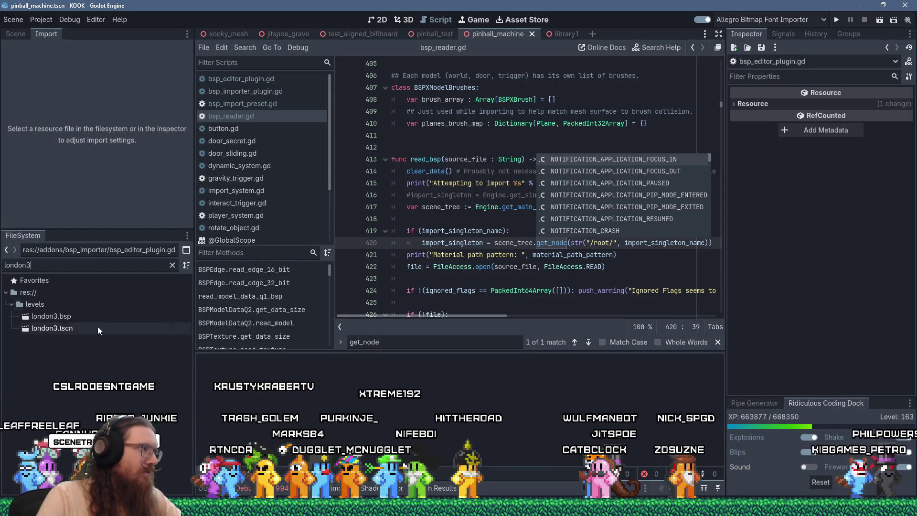
click(74, 317)
click(112, 216)
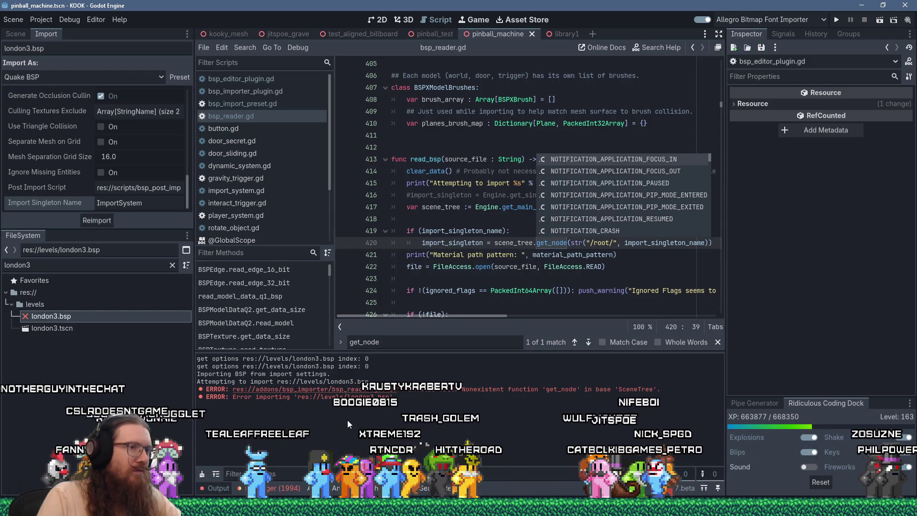
Jump to the get_node error at bsp_reader.gd line 420 and compare it with the Reddit thread's suggested code
click(393, 389)
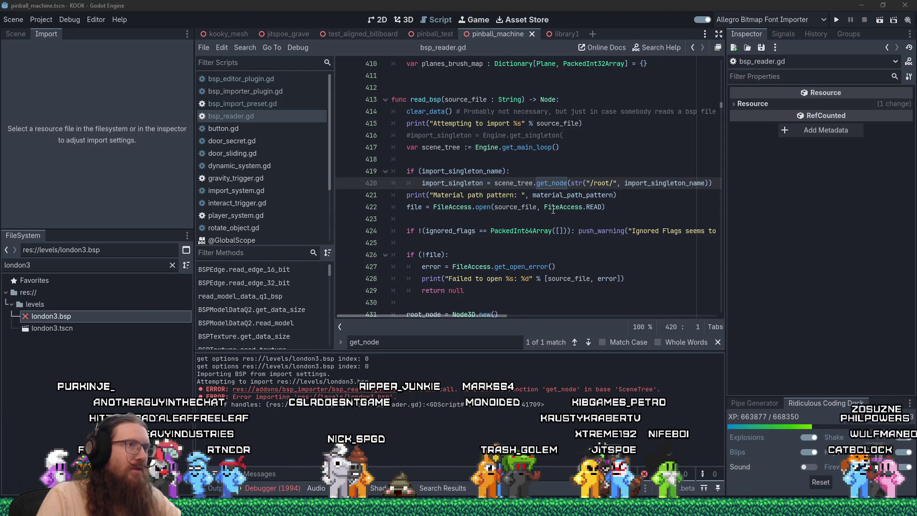
key(alt+Tab)
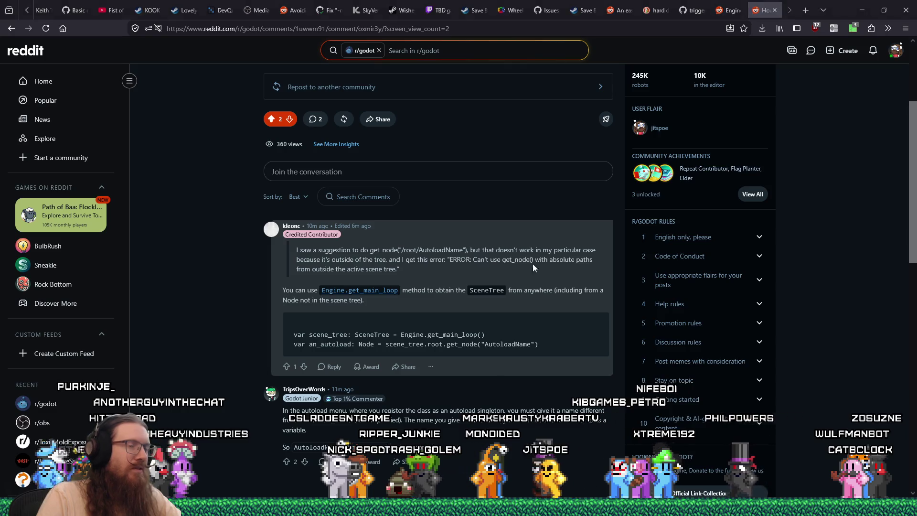
key(alt+Tab)
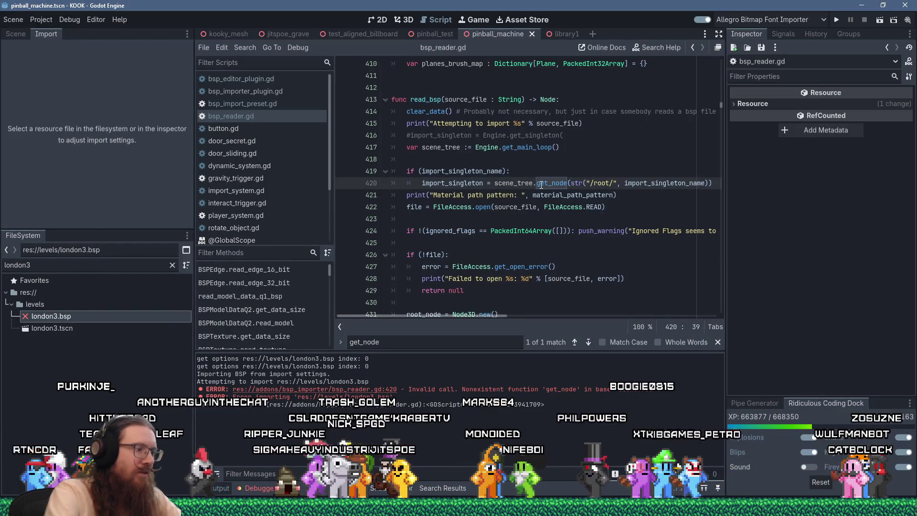
Change line 420 to call scene_tree.root.get_node, save the script, and reimport london3.bsp
text(root.)
key(ctrl+s)
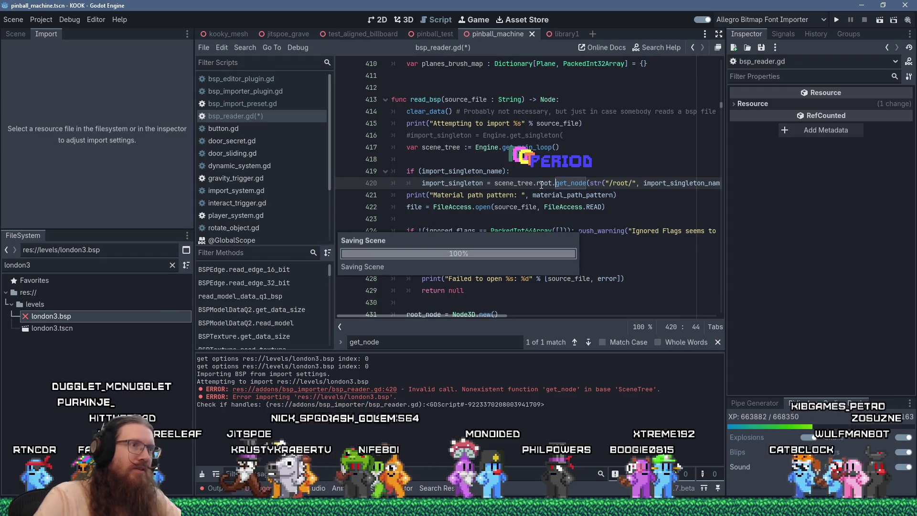
click(100, 326)
click(99, 318)
click(102, 220)
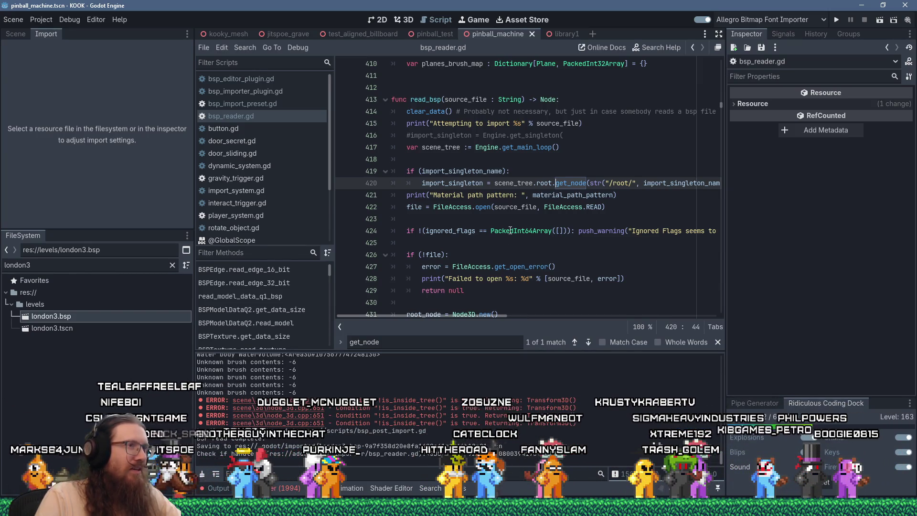
Enlarge the Output panel, review the reimport log, then run the project to test the level
mouse_move(510, 230)
mouse_move(496, 190)
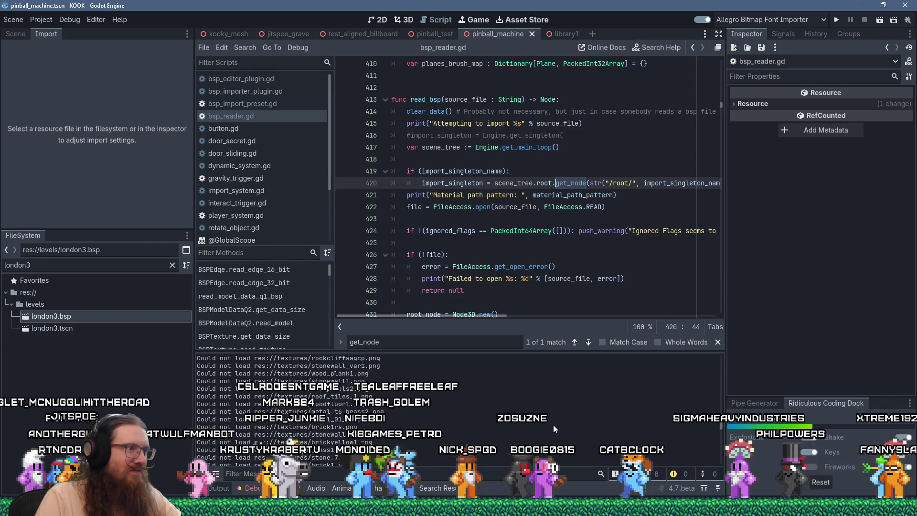
mouse_move(721, 420)
mouse_down()
mouse_move(719, 362)
mouse_move(710, 424)
mouse_up()
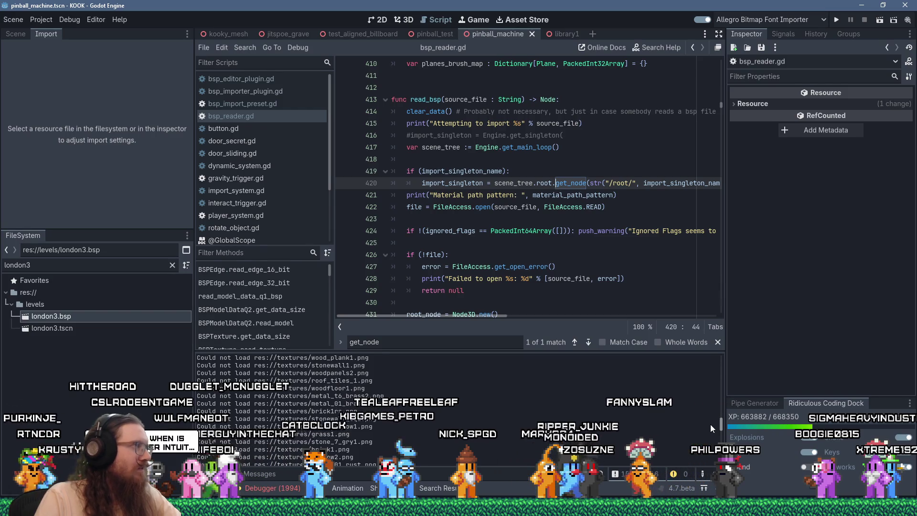
mouse_move(710, 424)
mouse_down()
mouse_move(699, 420)
mouse_move(709, 449)
mouse_up()
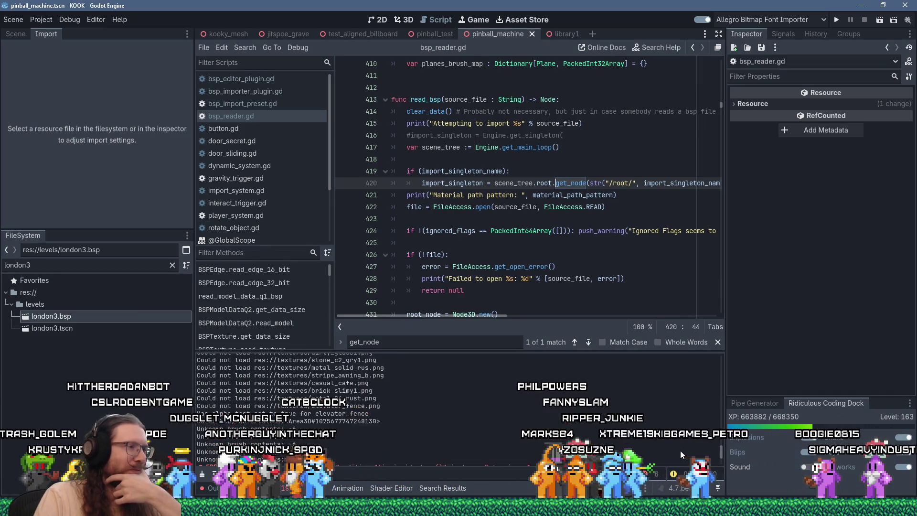
drag(720, 451, 721, 347)
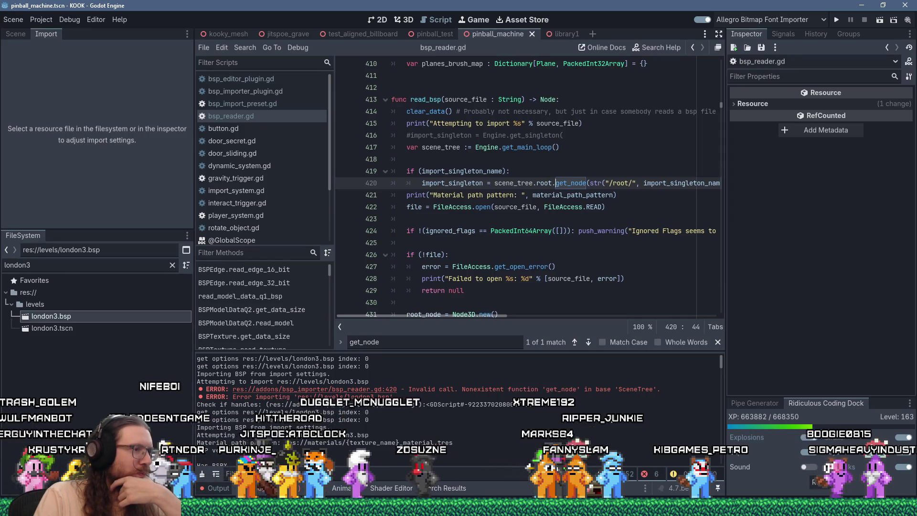
scroll(608, 415, down, 1)
scroll(608, 415, down, 3)
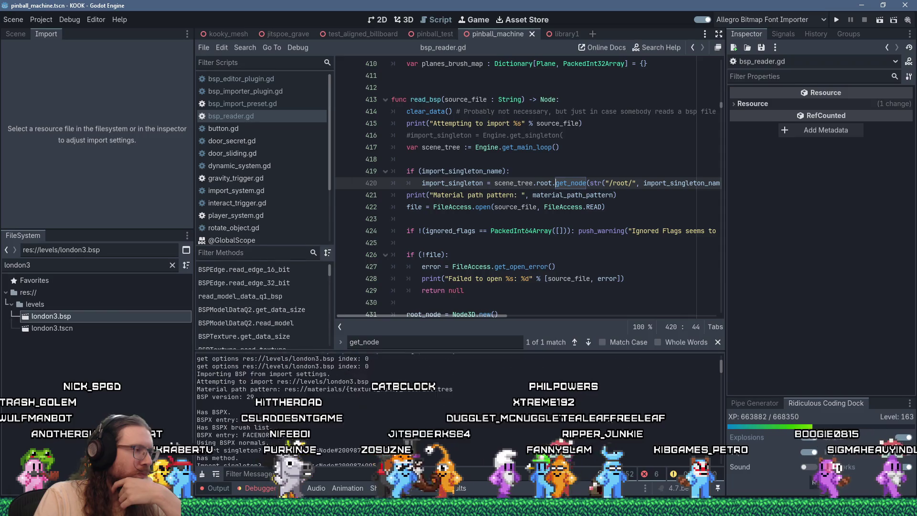
scroll(233, 411, down, 2)
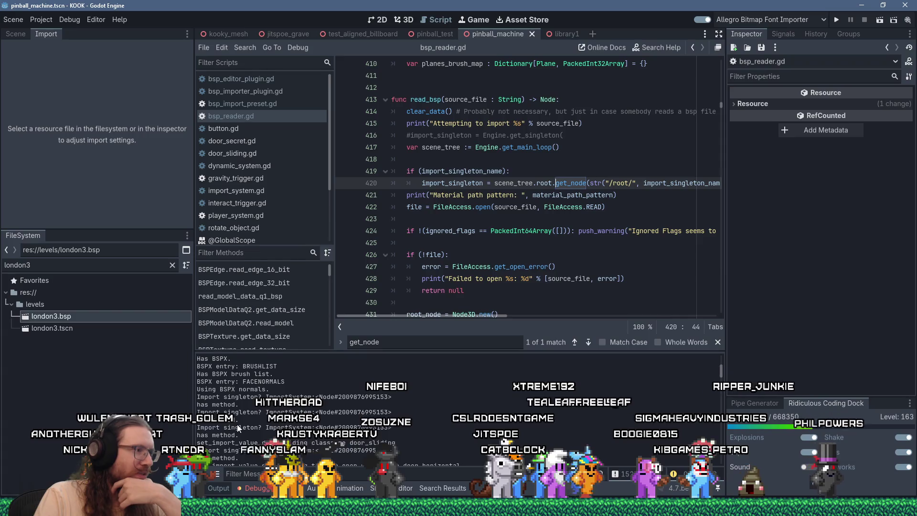
scroll(237, 424, down, 2)
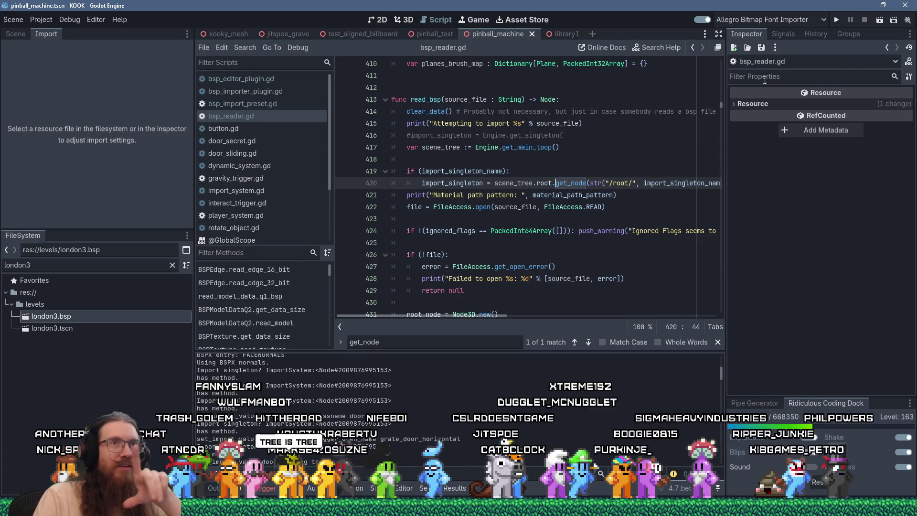
click(837, 21)
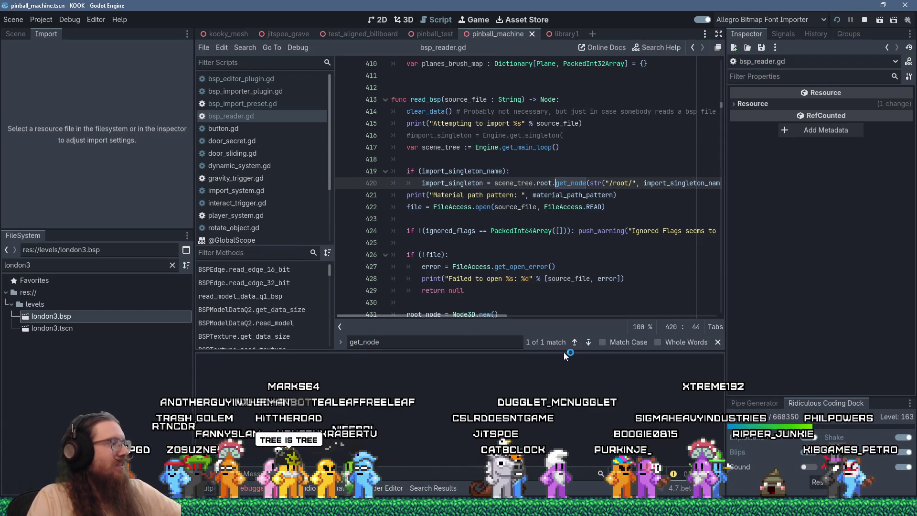
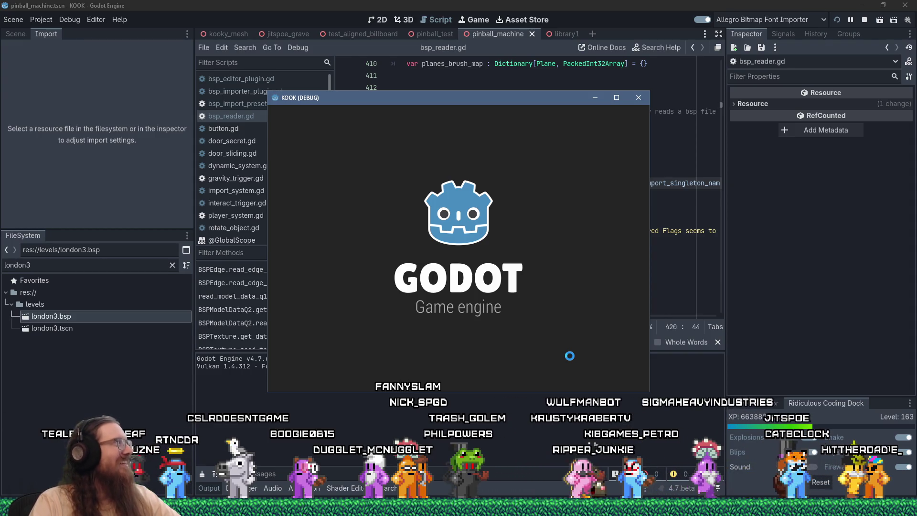
Switch from the loading KOOK game to the Reddit r/godot thread in Firefox
key(alt+Tab)
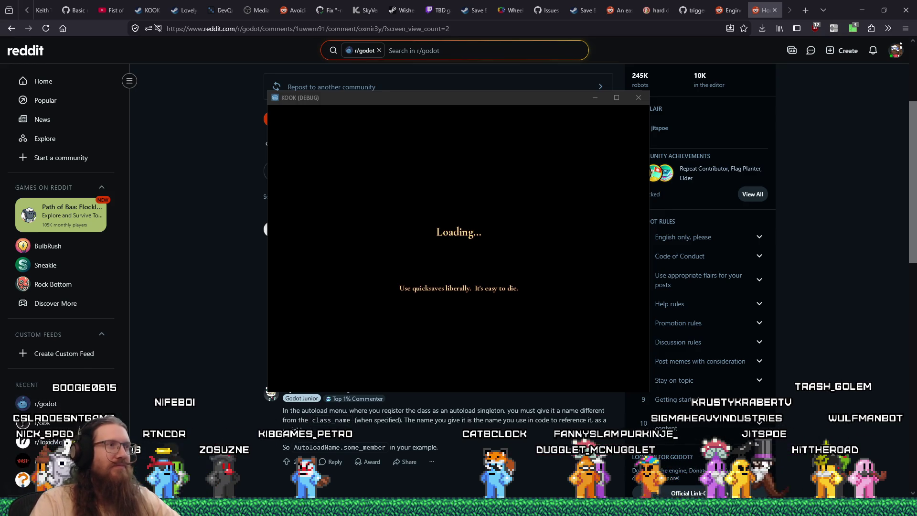
Reply to the Engine.get_main_loop comment with a thank-you beginning 'Thanks! A bit of an obscure'
key(alt+Tab)
key(Escape)
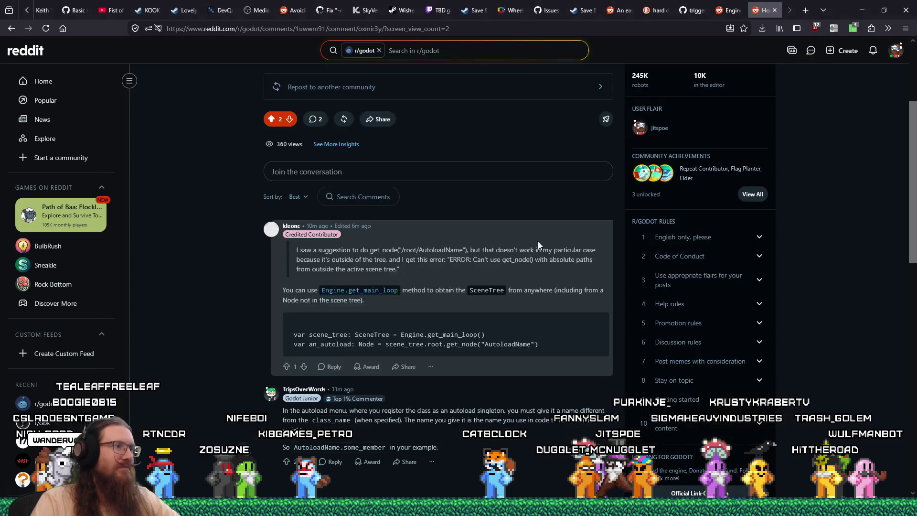
click(329, 367)
text(Awesome!)
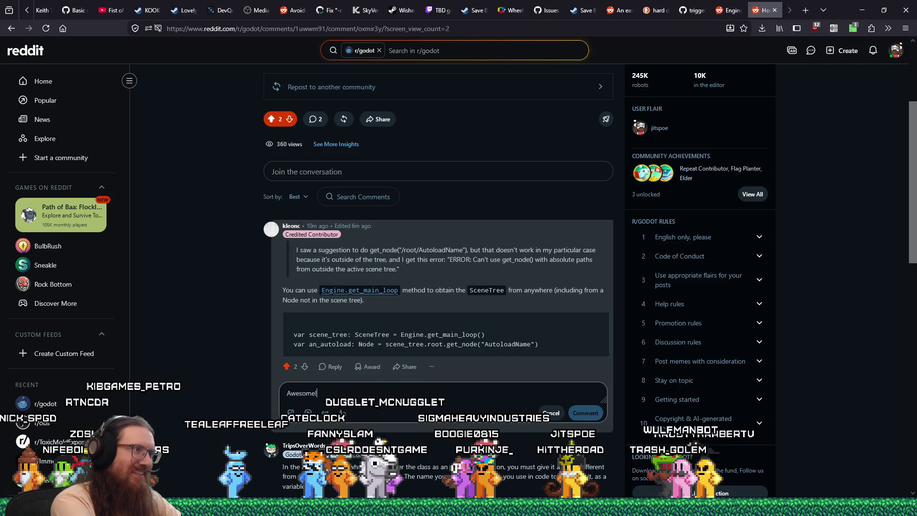
key(ctrl+a)
text(TN)
key(BackSpace)
text(h)
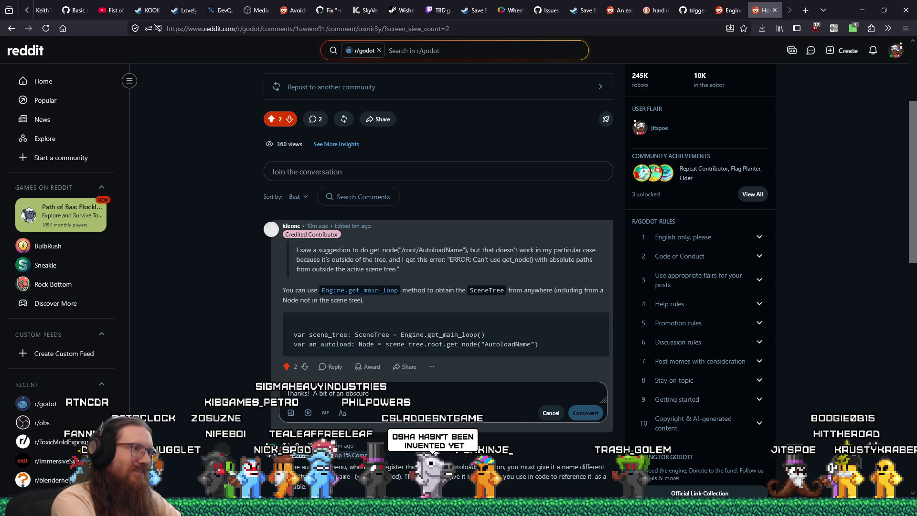
key(alt+Tab)
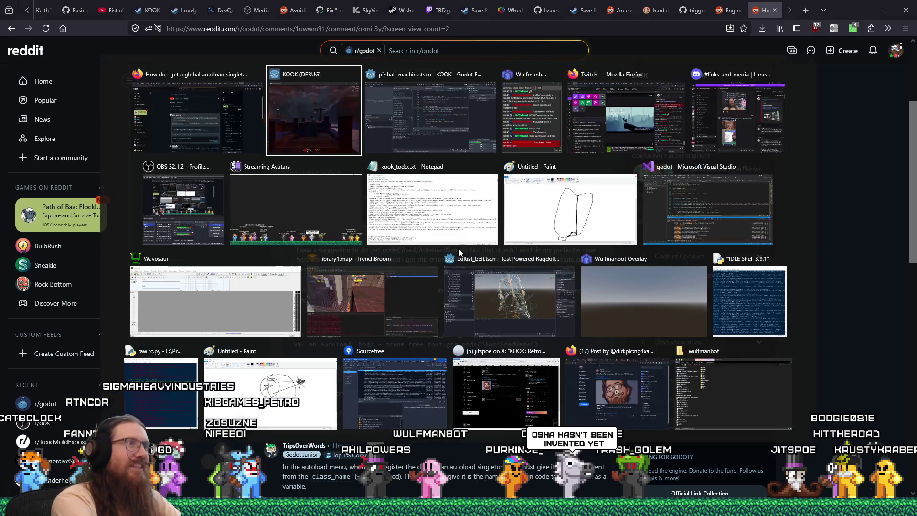
Run the god mode console command, maximize the game window and close the console
text(d)
key(Return)
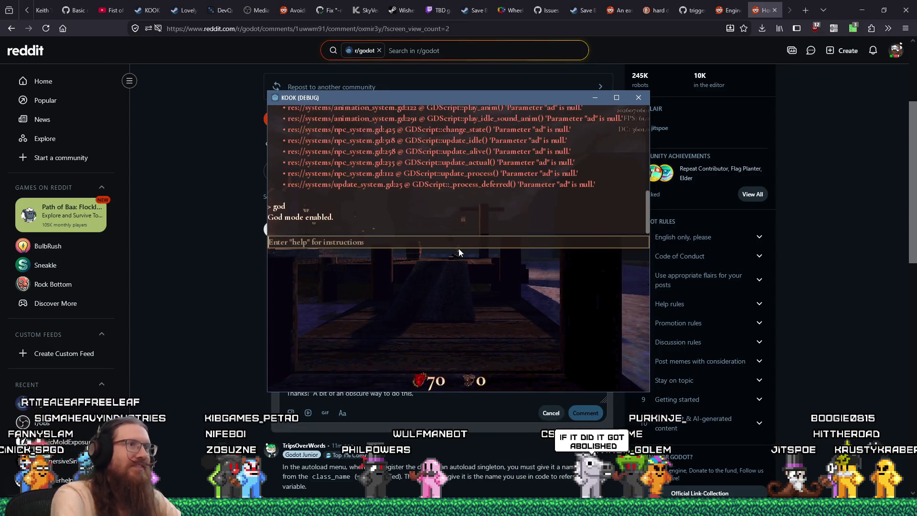
click(616, 98)
key(grave)
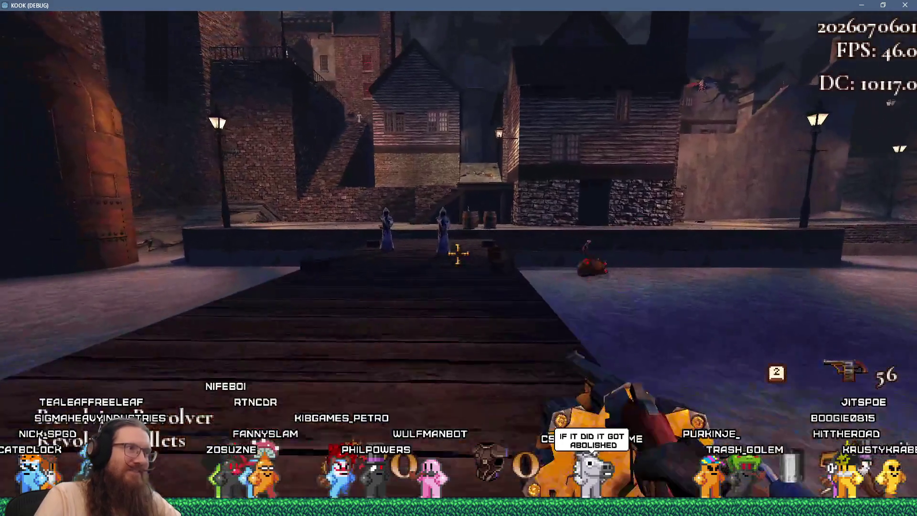
Shoot the dock and pier enemies, then climb the pier and shoot the enemy by the brick wall
click(458, 253)
click(458, 253)
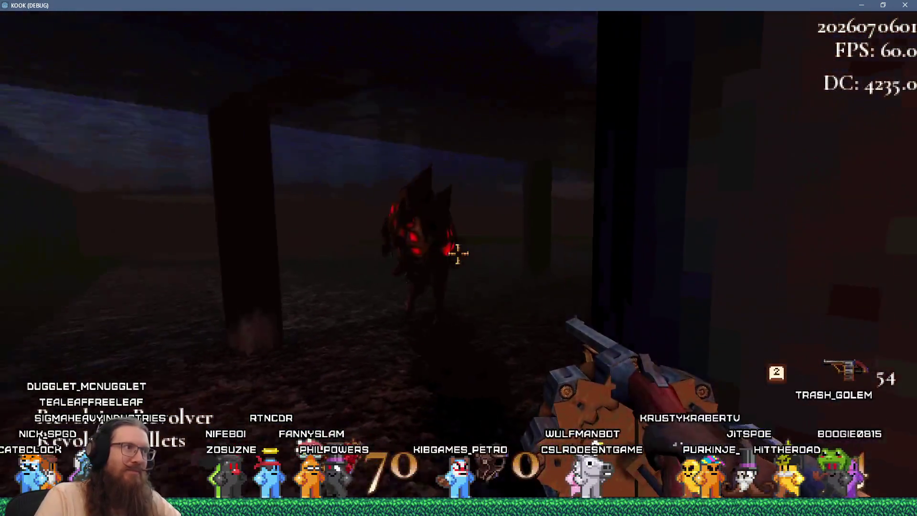
click(457, 253)
click(457, 253)
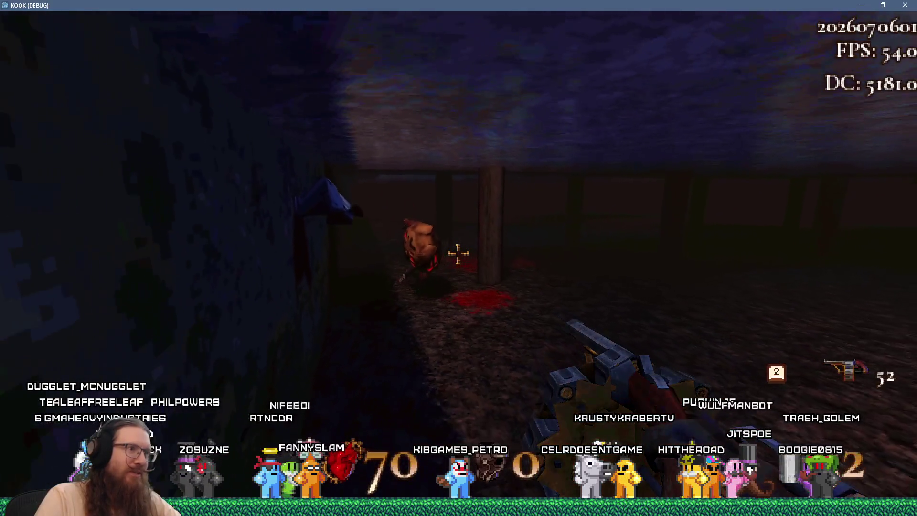
click(458, 254)
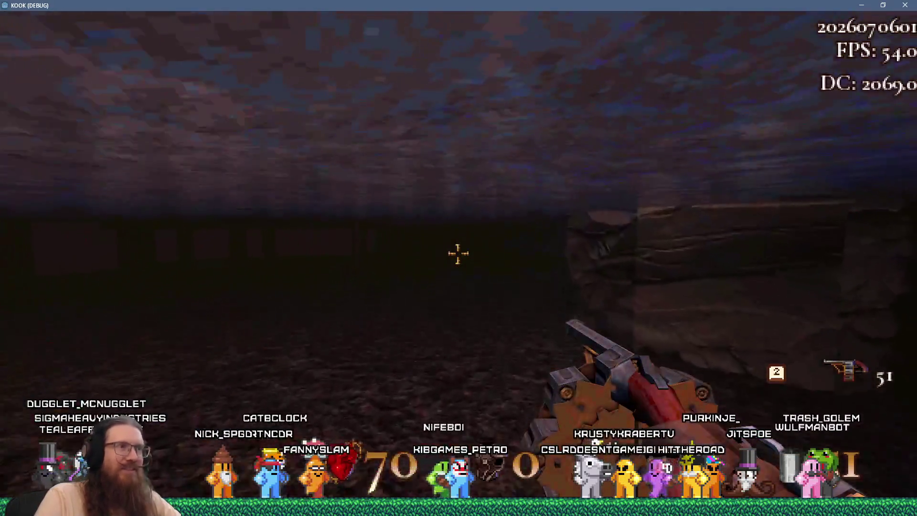
key(w)
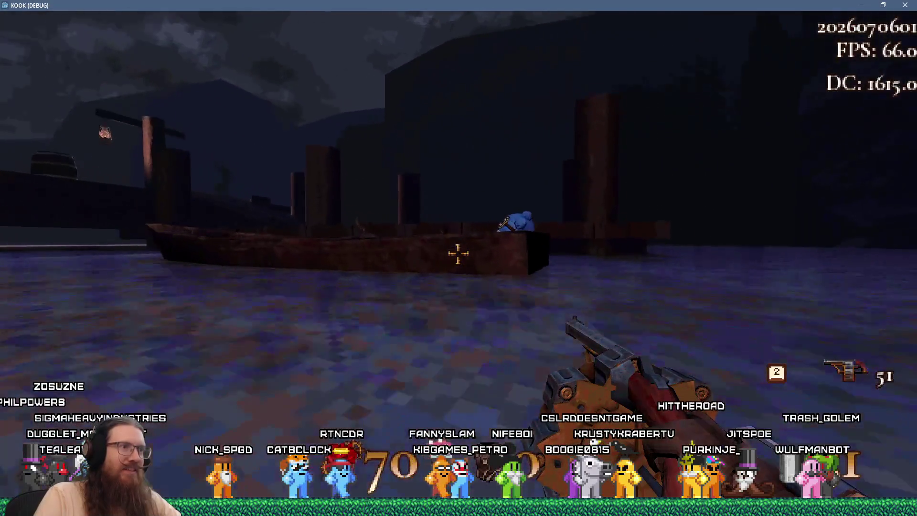
key(w)
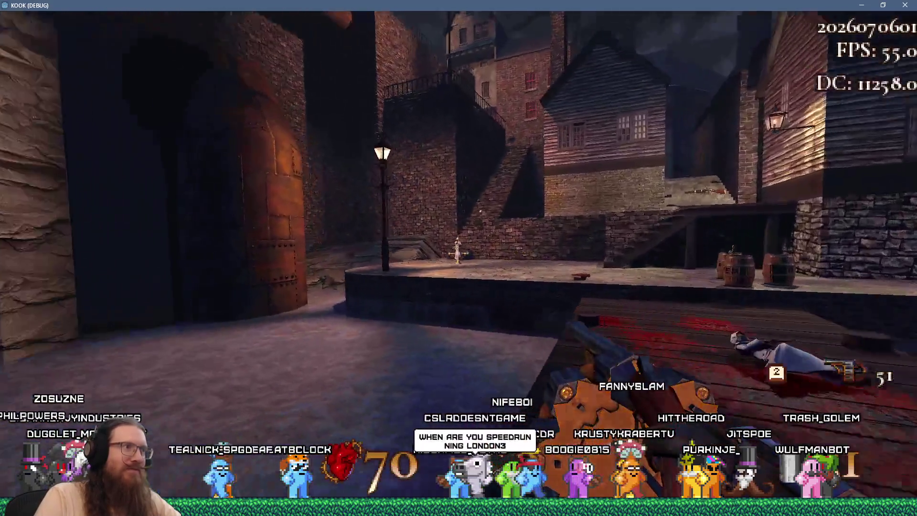
key(w)
click(457, 253)
click(457, 253)
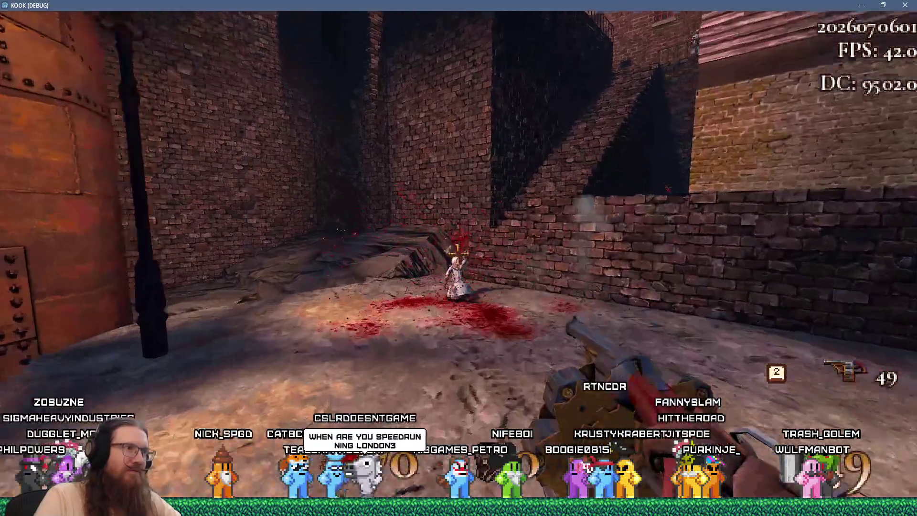
Climb the brick staircase to the balcony and shoot enemies there and near the green door
key(w)
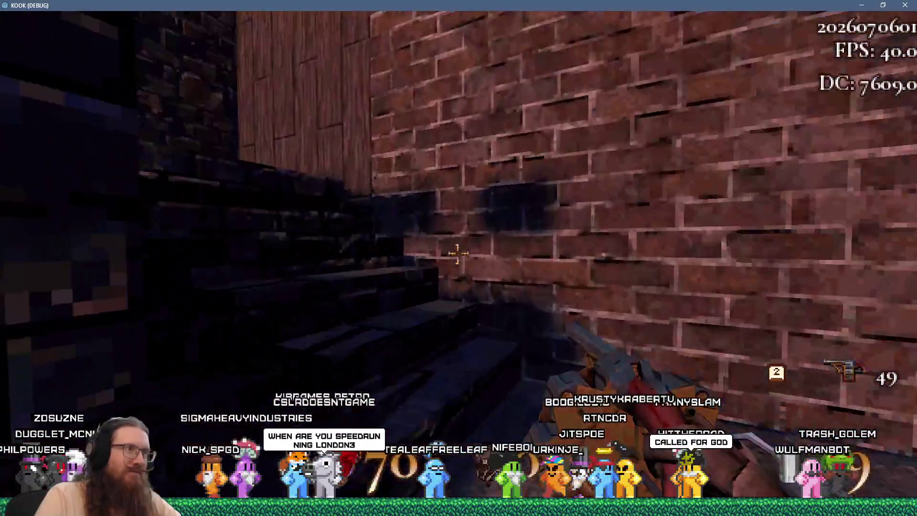
key(w)
click(457, 253)
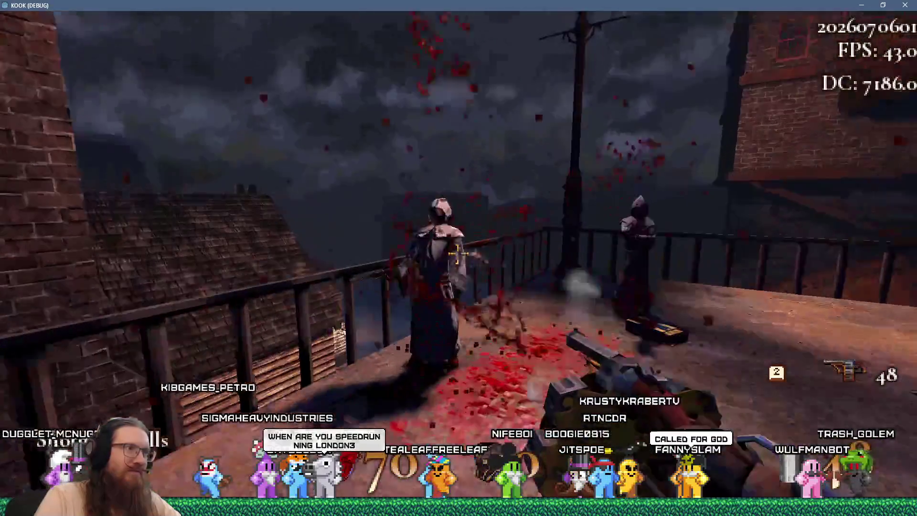
key(w)
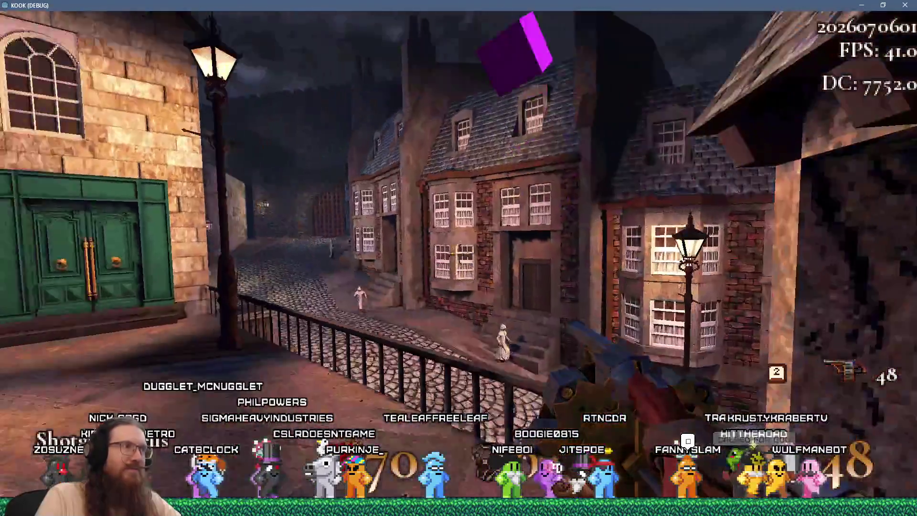
key(w)
click(457, 253)
click(457, 253)
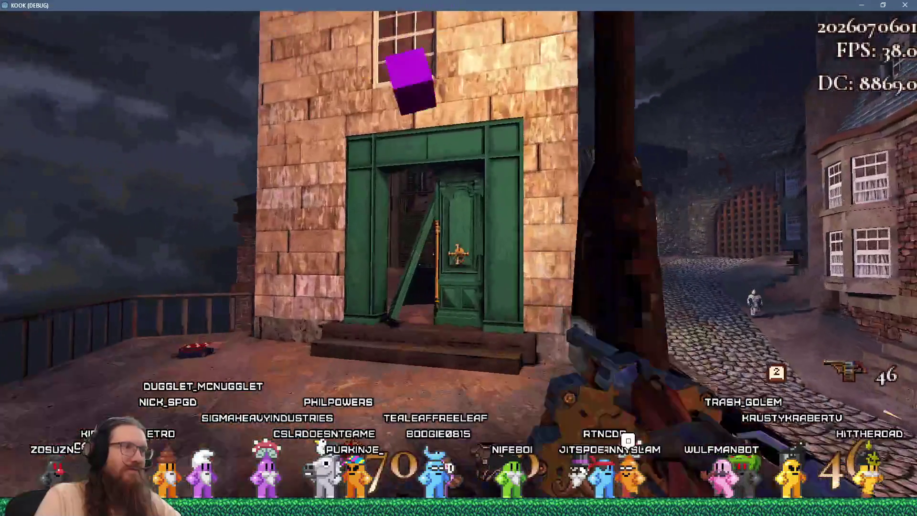
click(458, 253)
Explore the rooms past the green door, then drop from a crate to the street, shooting
key(w)
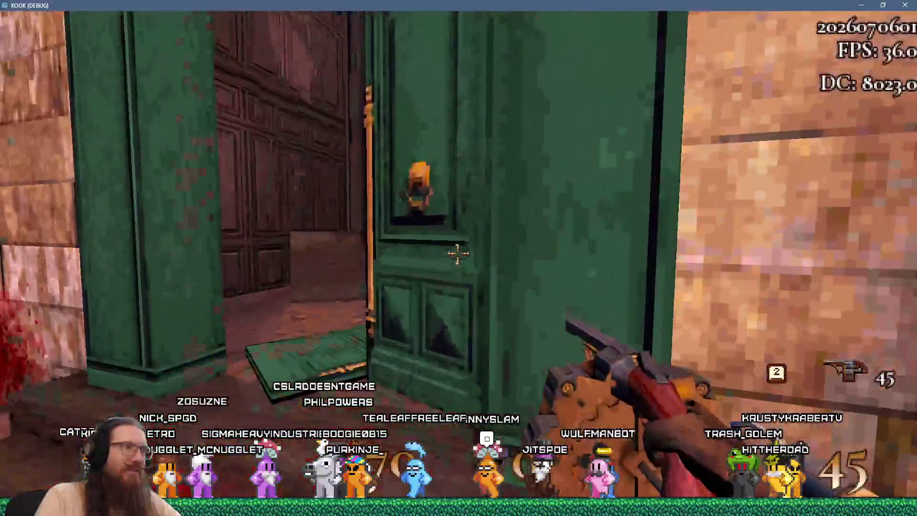
key(w)
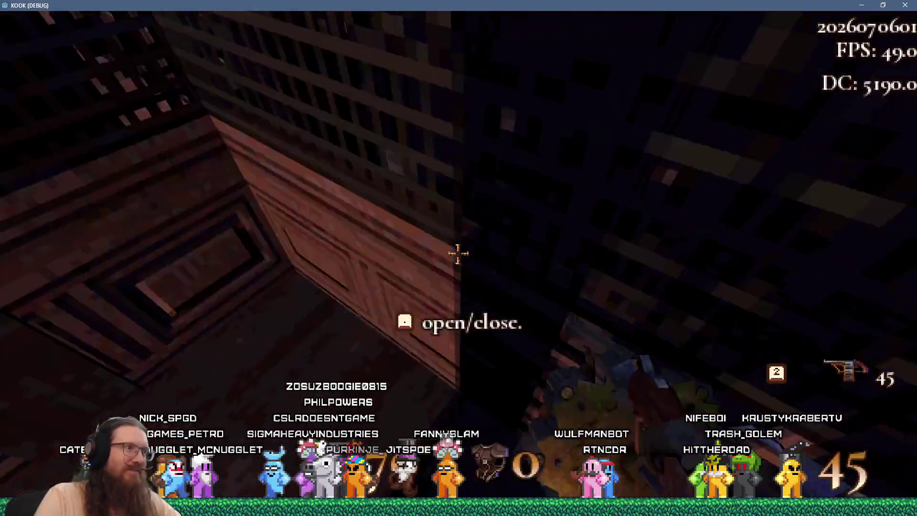
key(w)
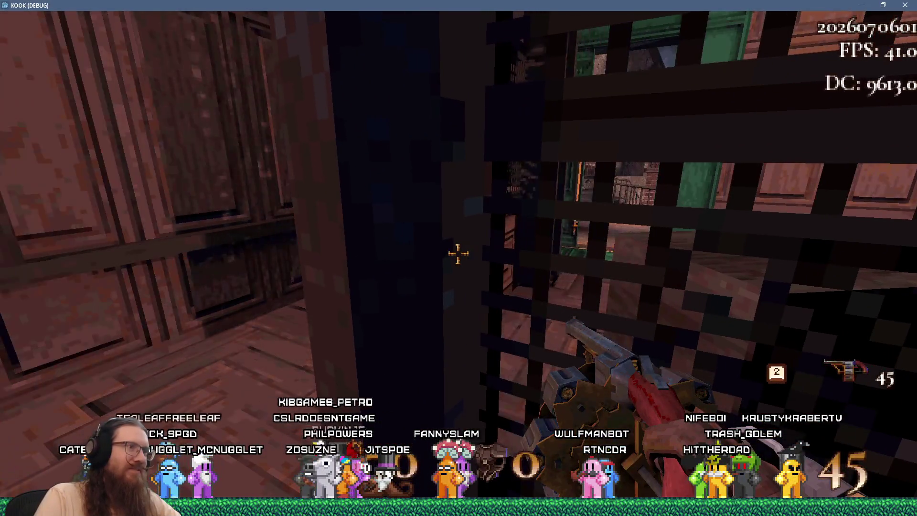
key(w)
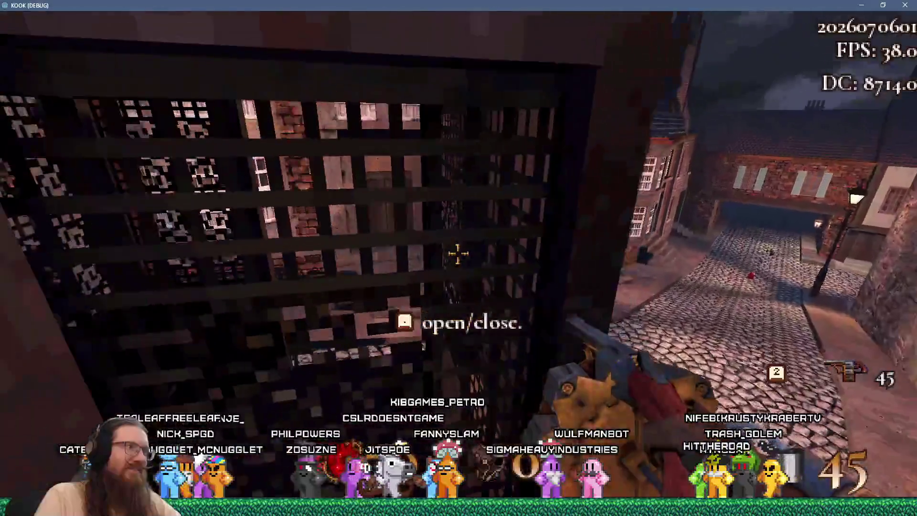
key(w)
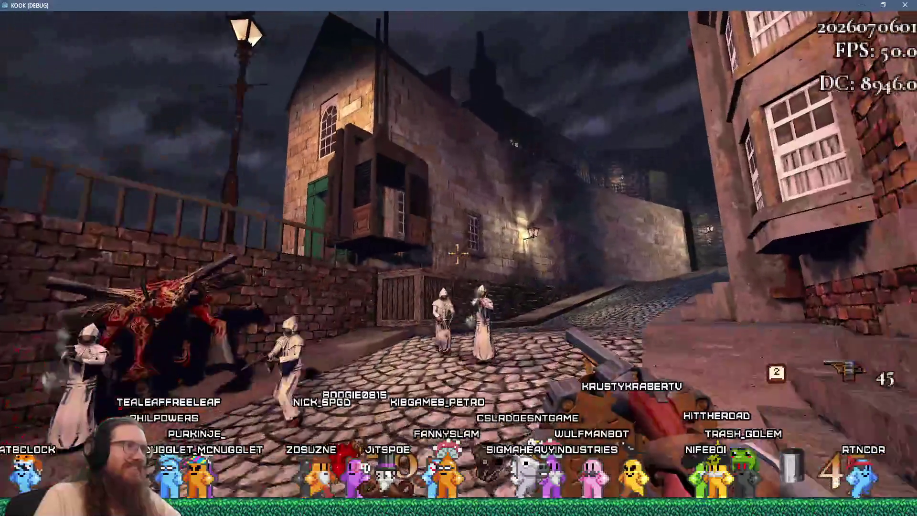
key(w)
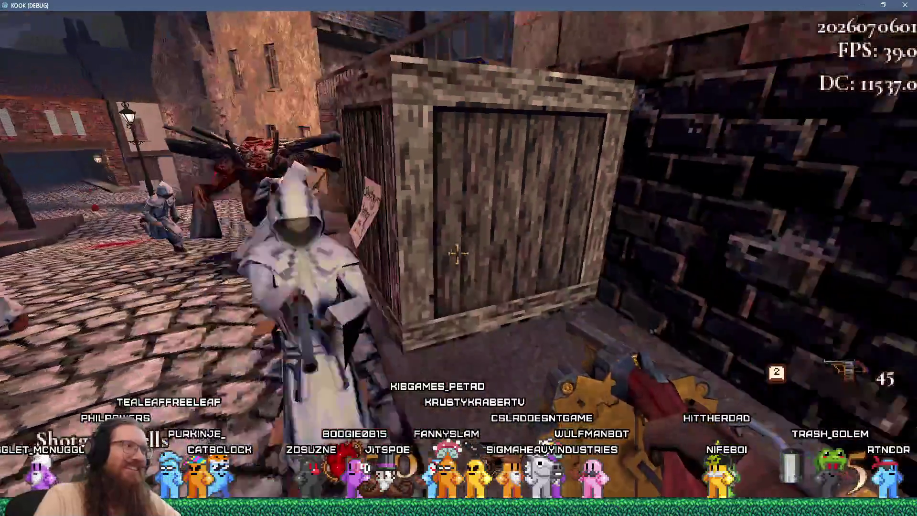
click(459, 254)
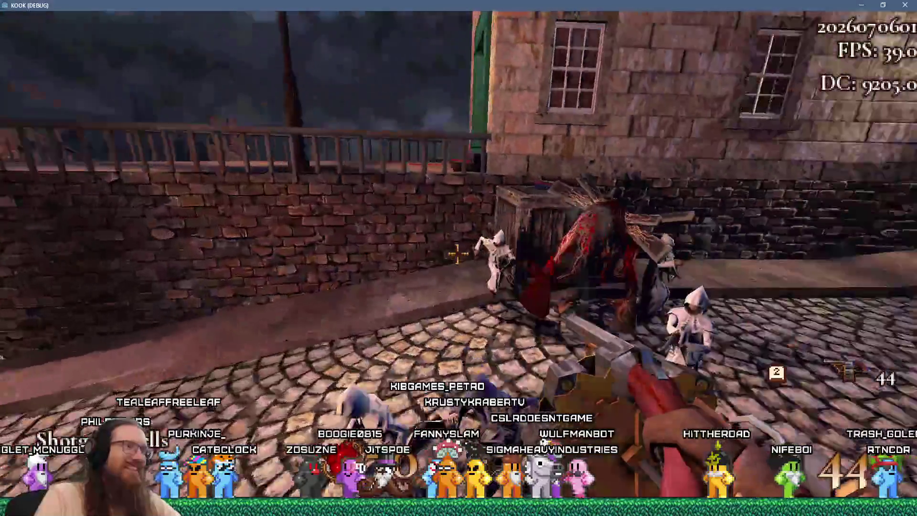
Walk through the dark wooden room back out to the street and open the debug console
key(w)
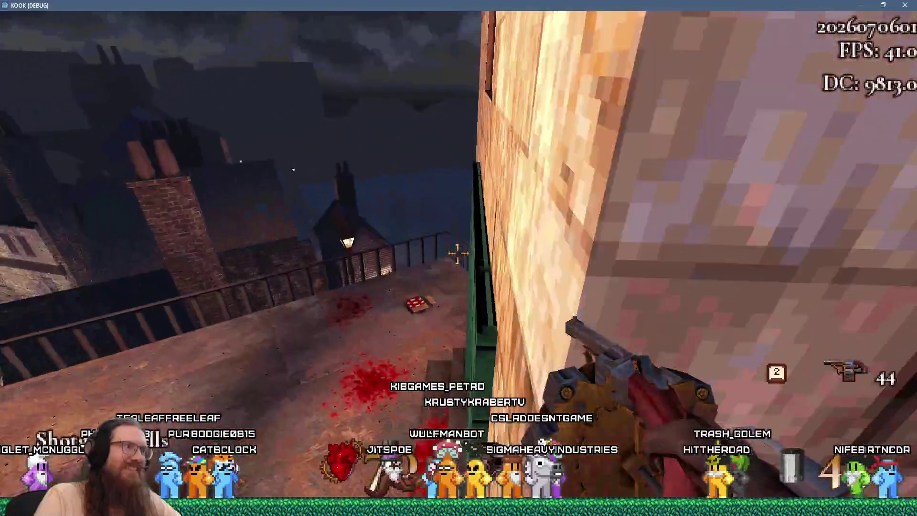
key(w)
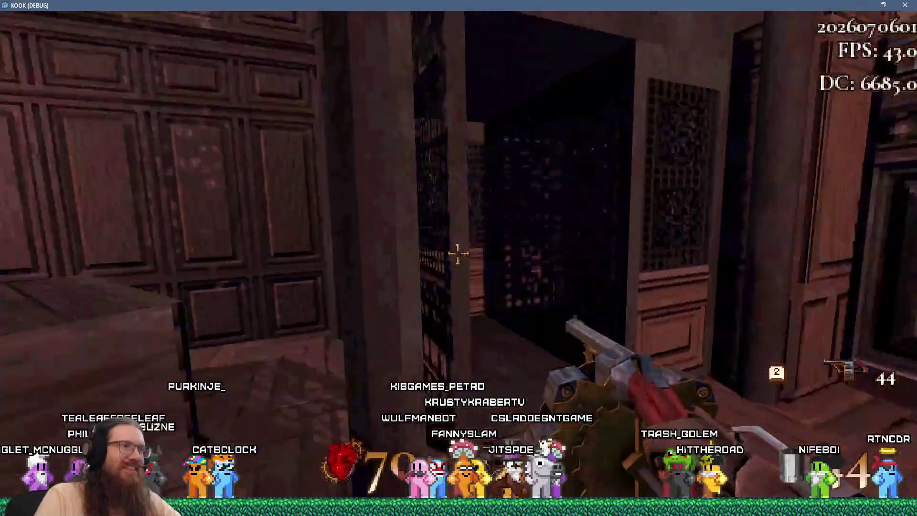
key(w)
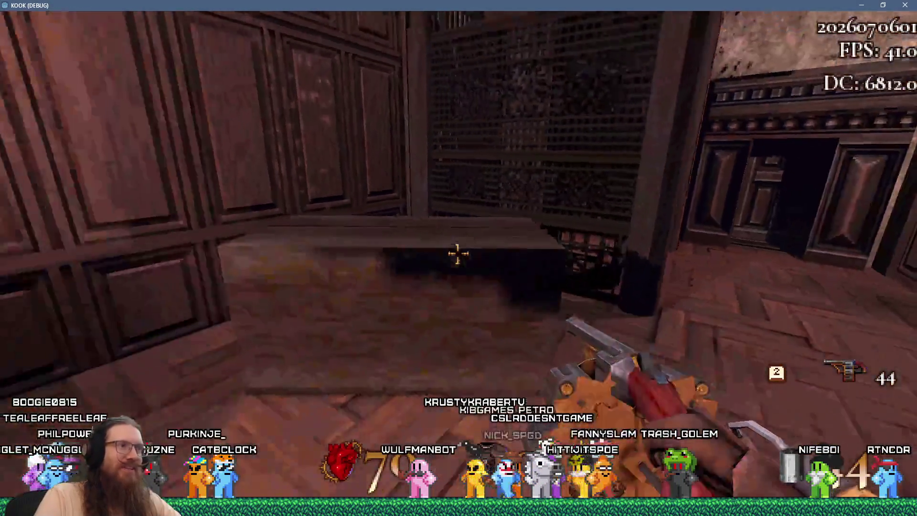
key(w)
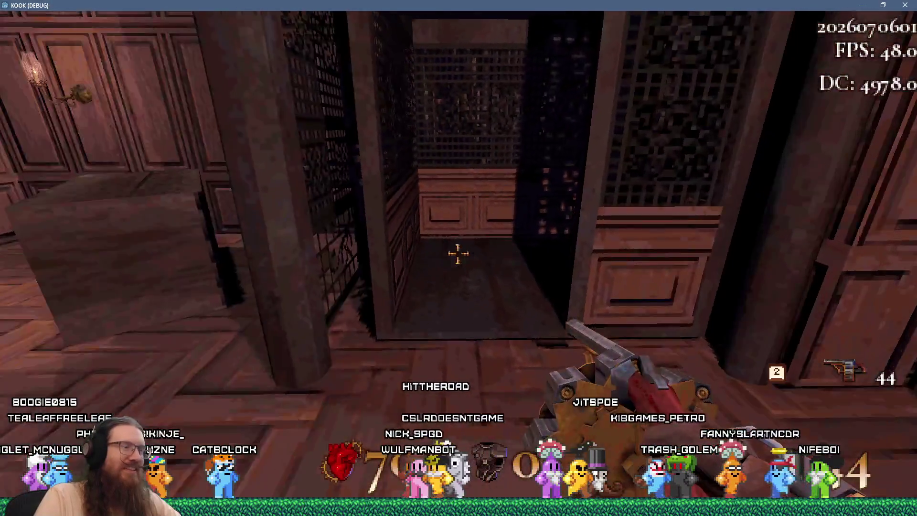
key(w)
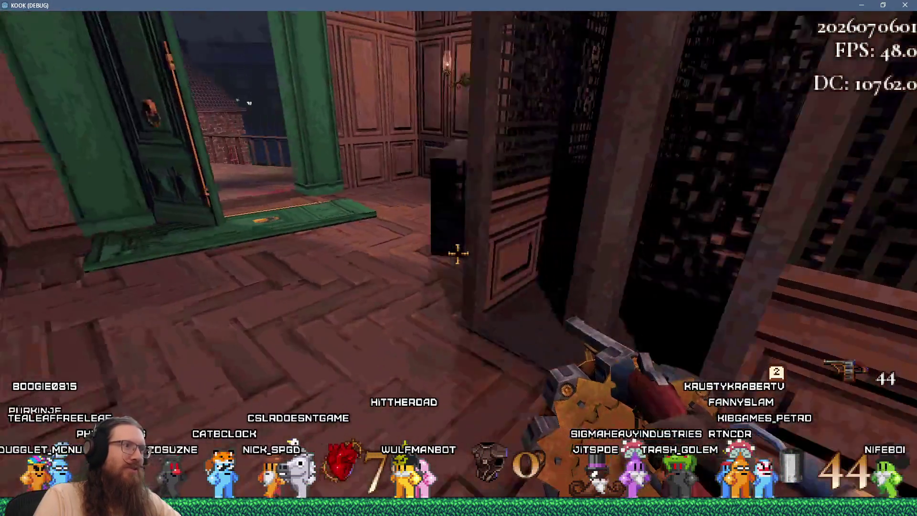
key(w)
key(w)
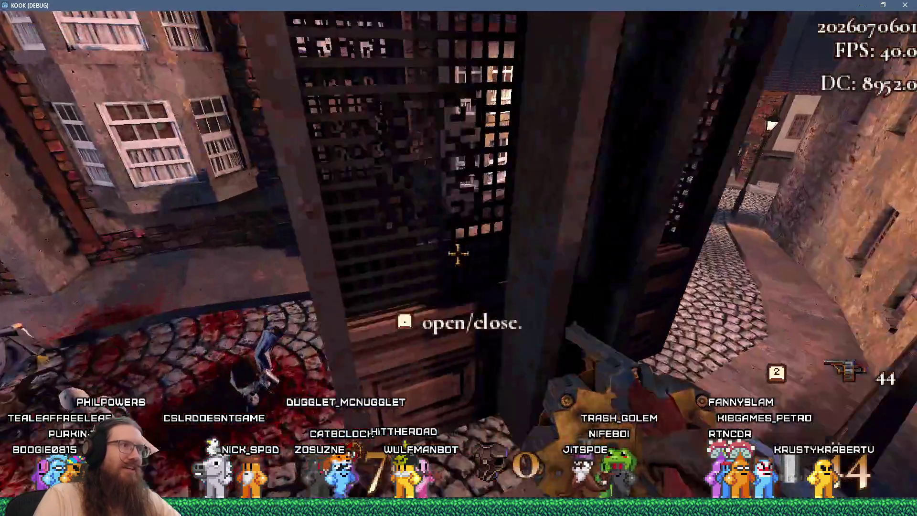
key(w)
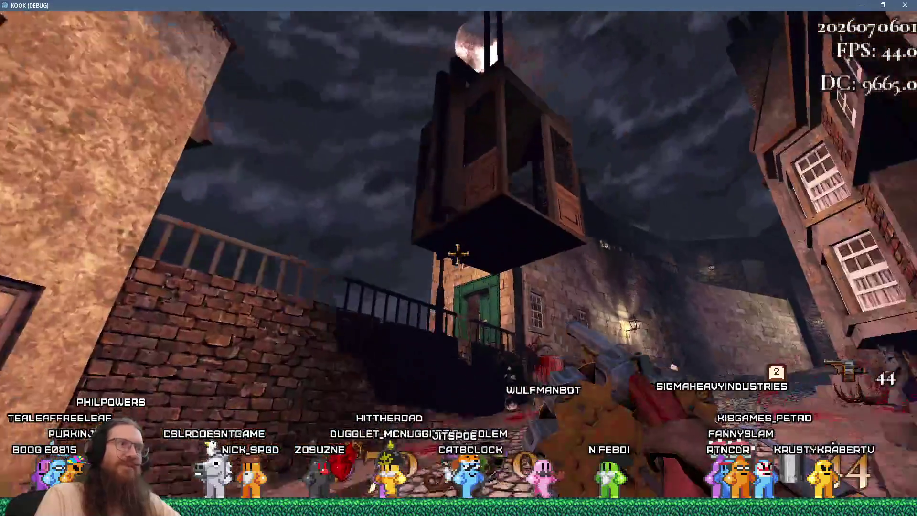
key(w)
key(grave)
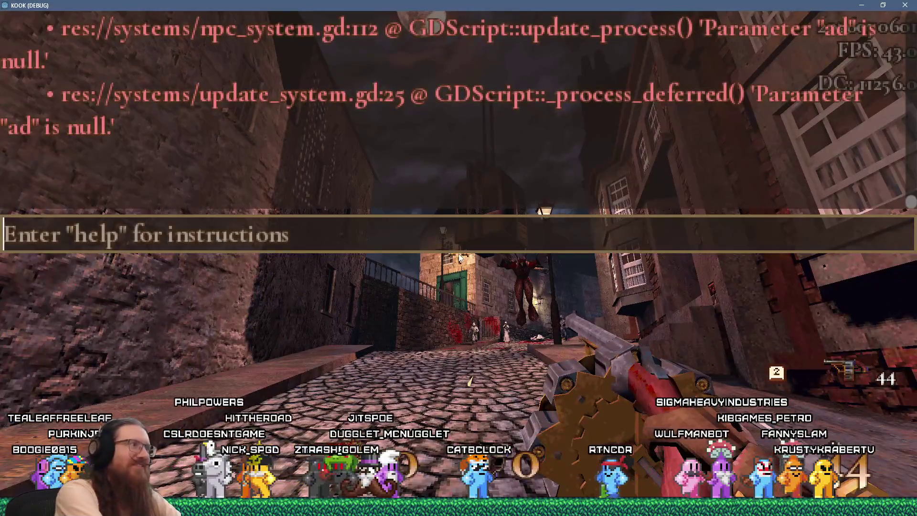
text(noclip)
Enable noclip by re-running the previous noclip console command
key(grave)
key(w)
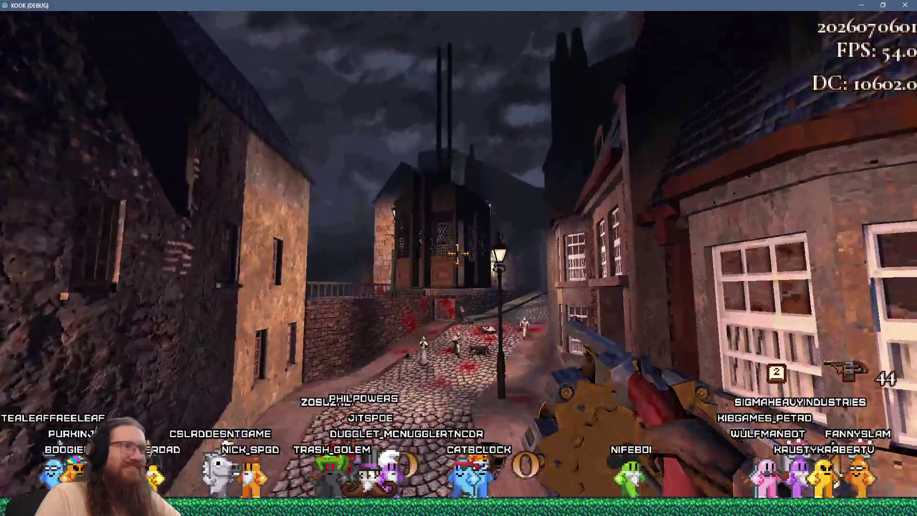
key(grave)
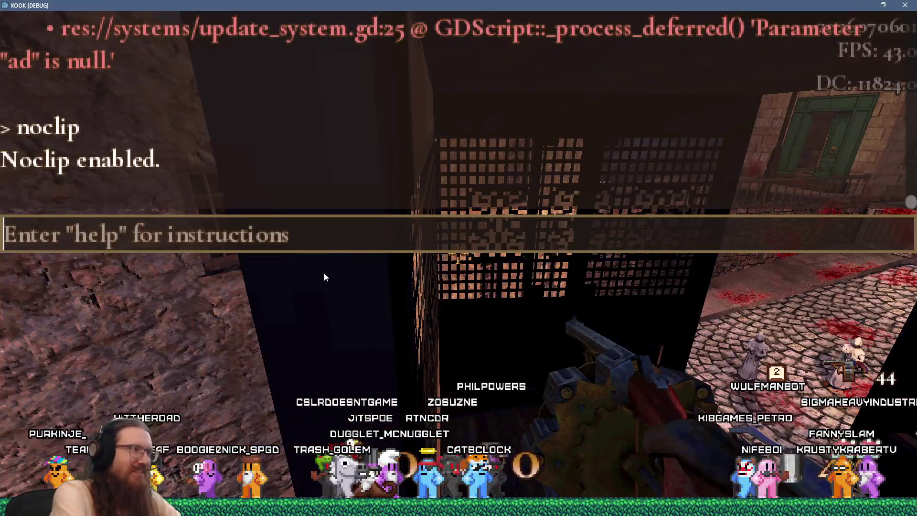
key(Up)
key(Return)
key(grave)
key(grave)
key(Up)
key(Return)
key(grave)
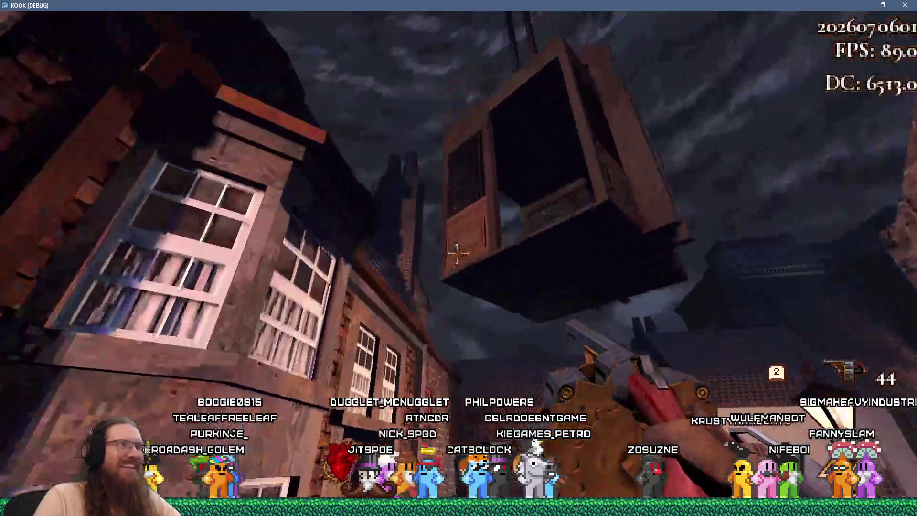
Fly through the walls, over the rooftops past the lantern, and down into the courtyard
key(w)
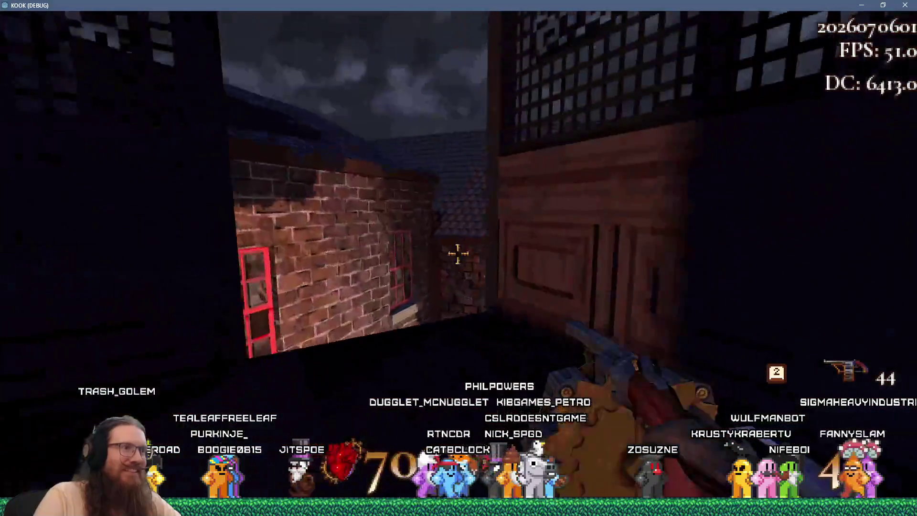
key(w)
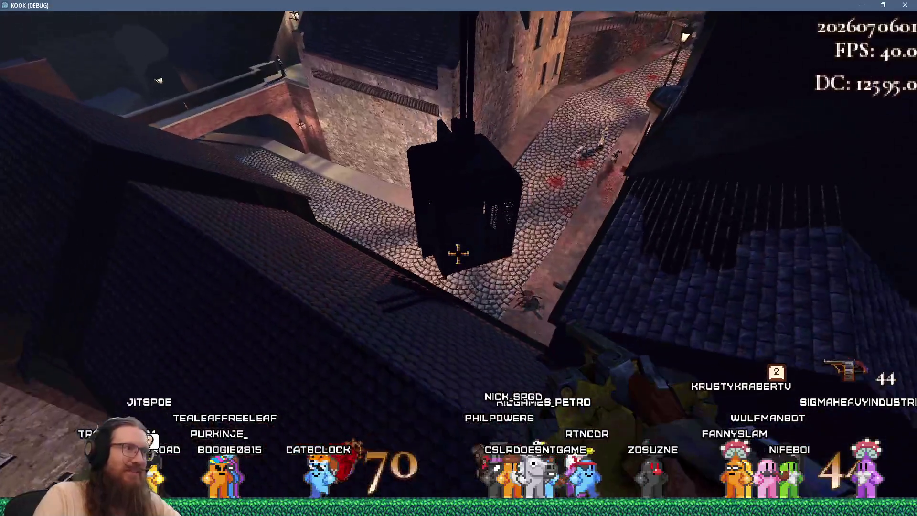
key(w)
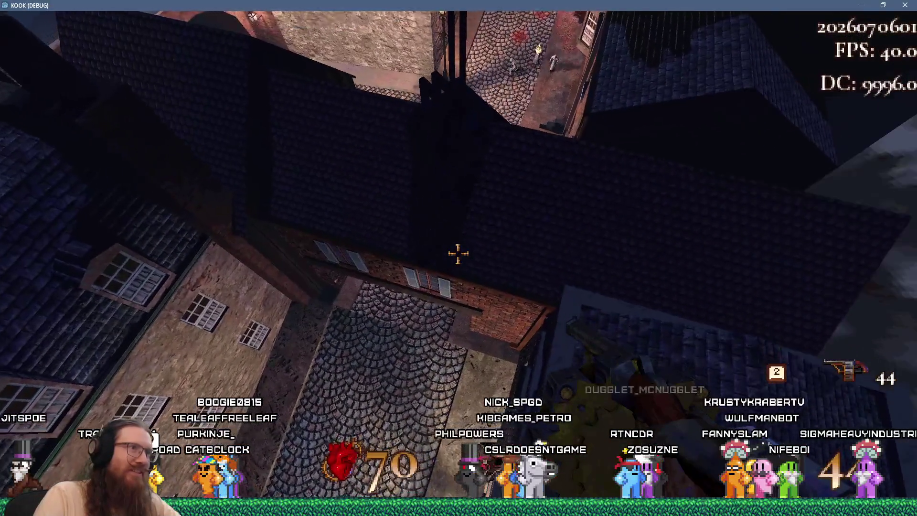
key(w)
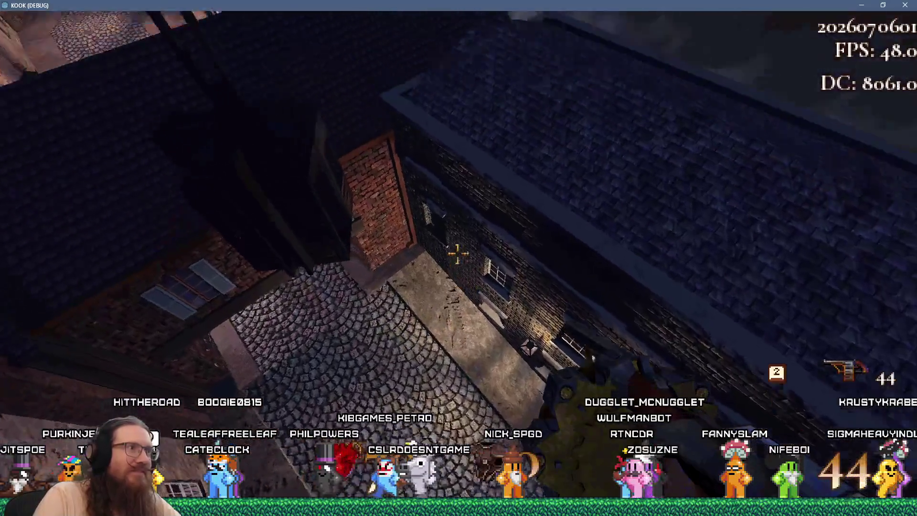
key(w)
Toggle noclip again from the console and fly across the rooftops around the grated building
key(grave)
key(Up)
key(Return)
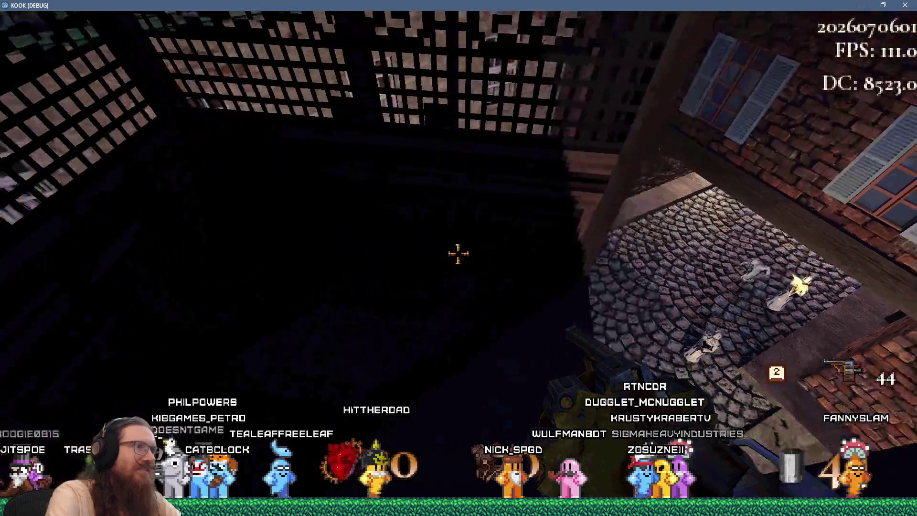
key(w)
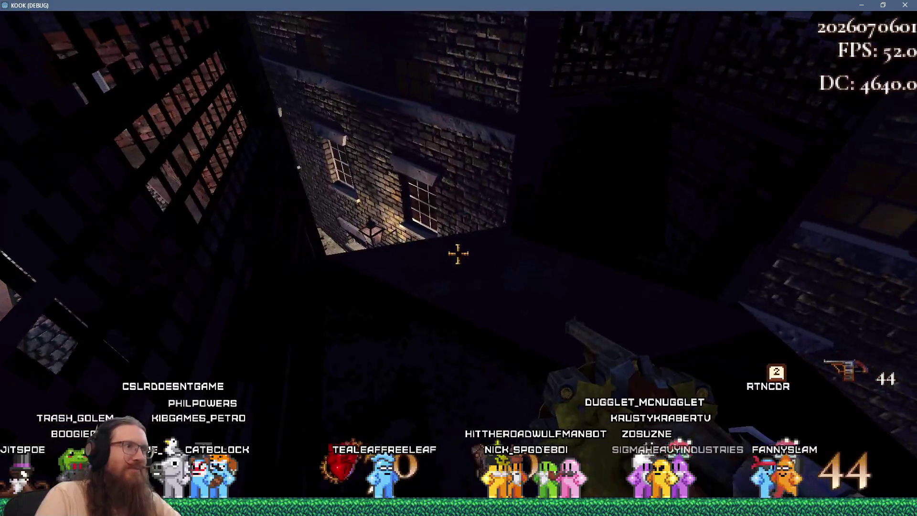
key(w)
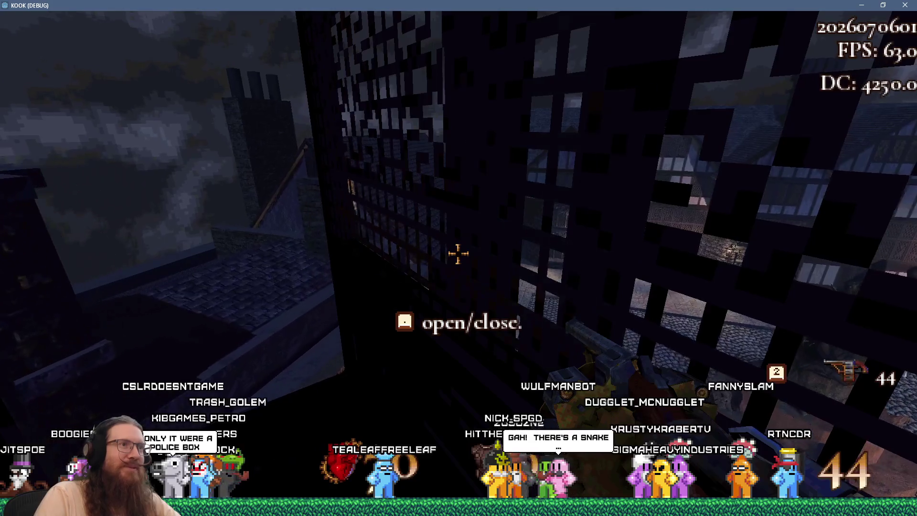
key(w)
key(w)
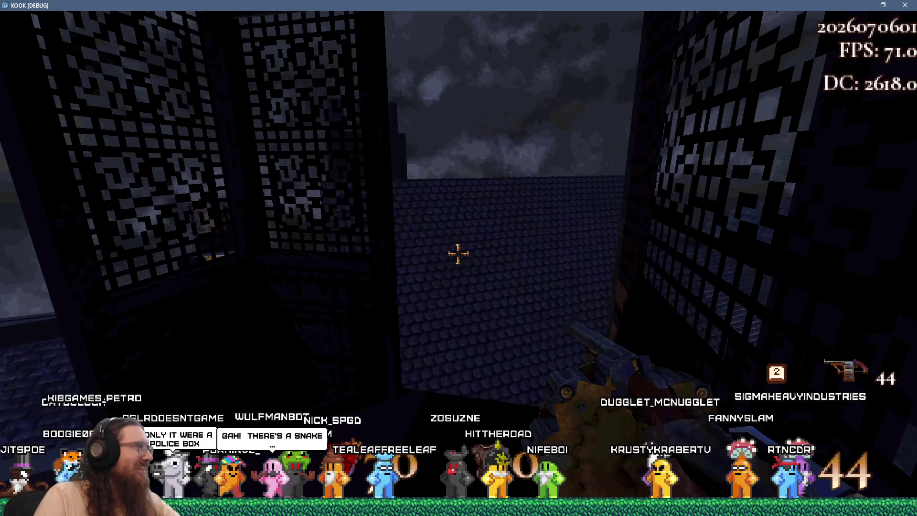
Move across the rooftop past the chimney to the grated window and alley wall
key(w)
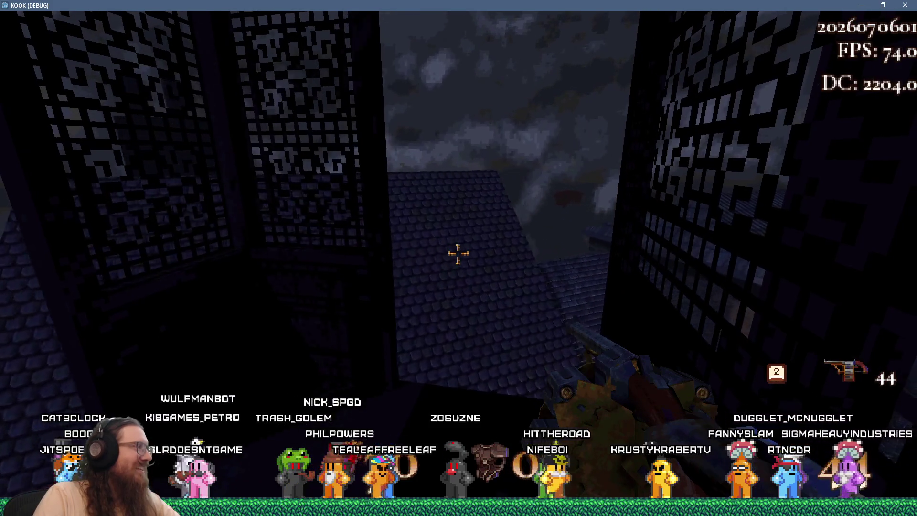
key(w)
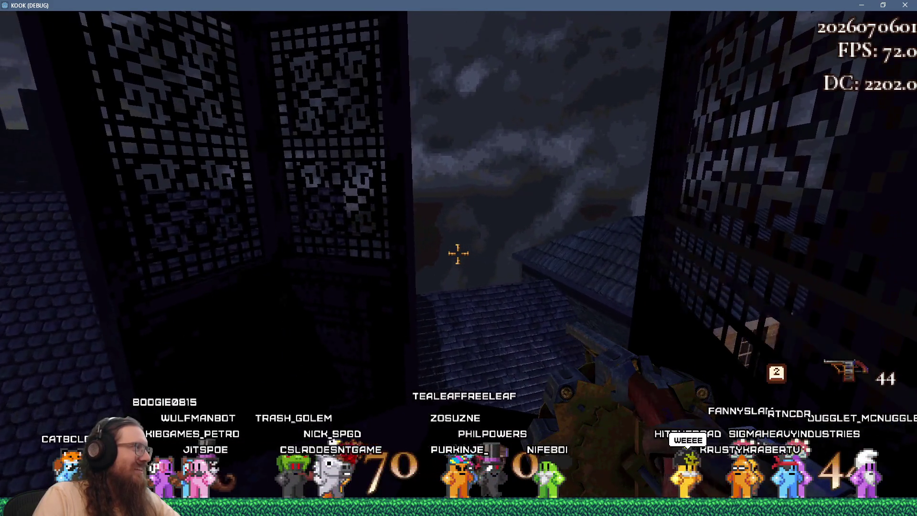
key(w)
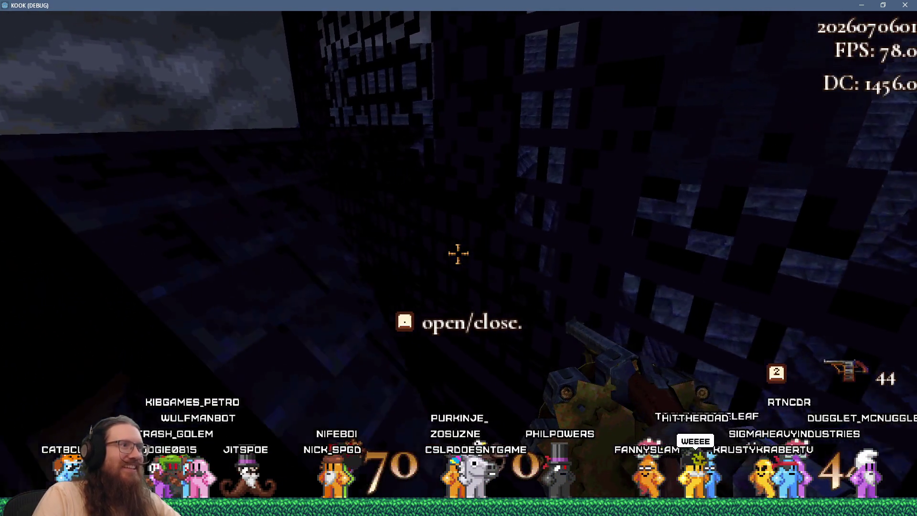
key(w)
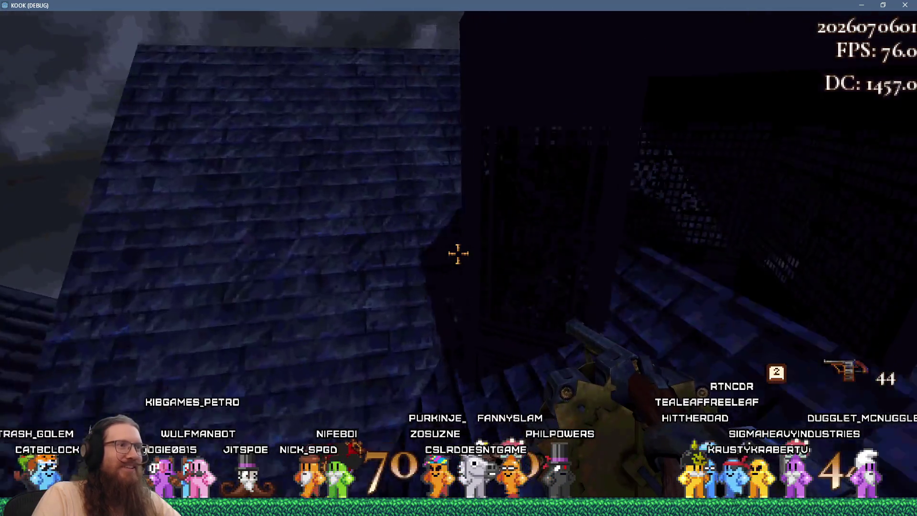
key(w)
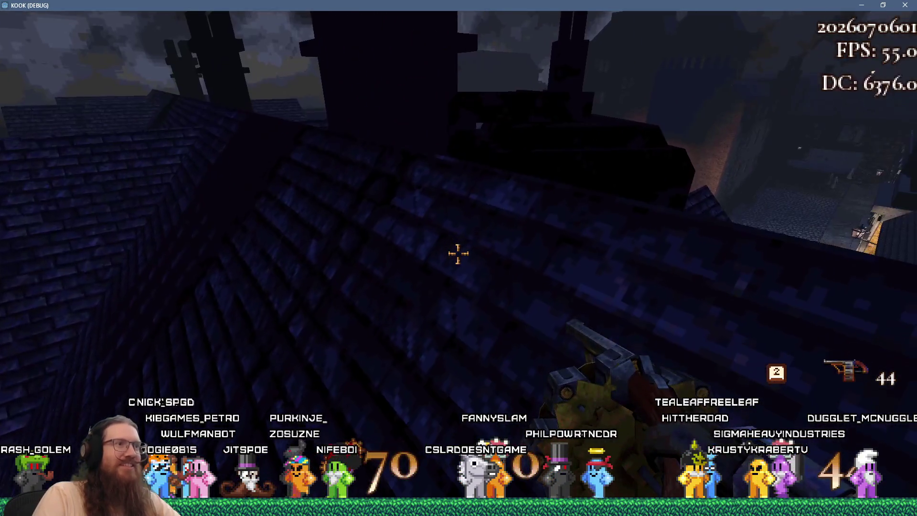
key(w)
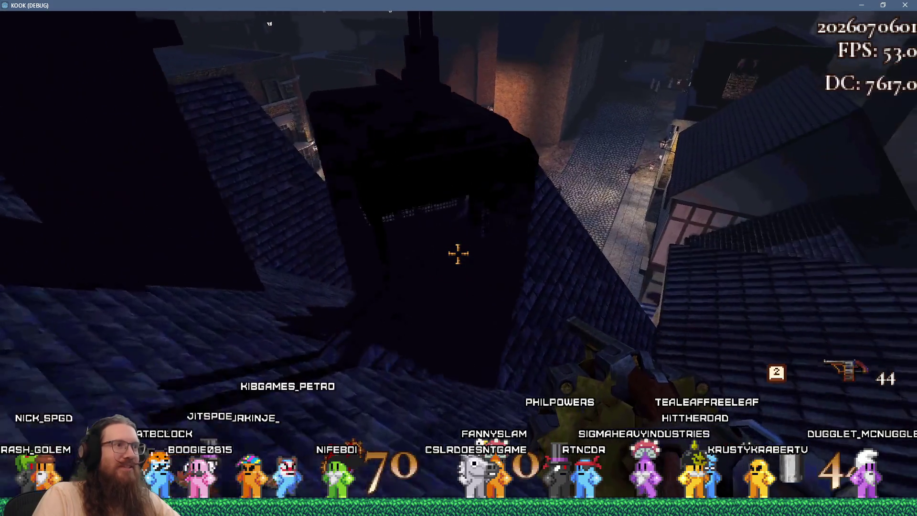
key(w)
key(w)
key(w)
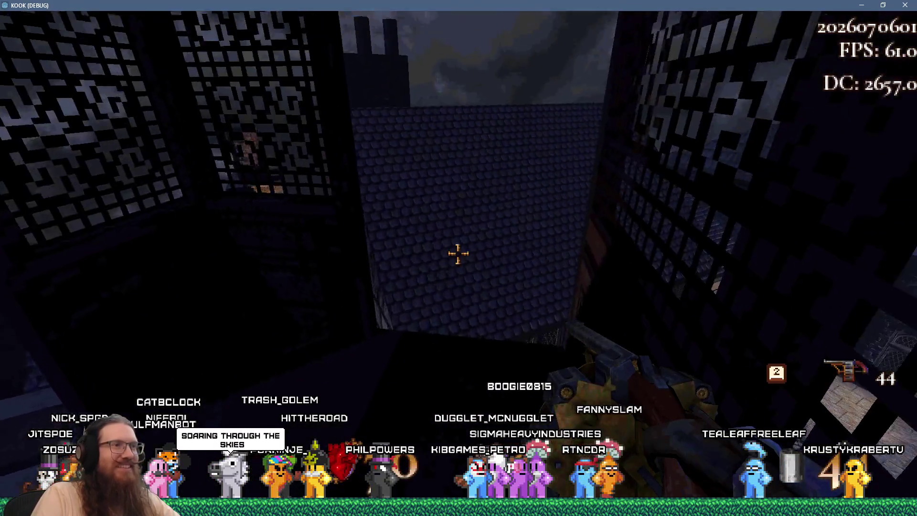
key(w)
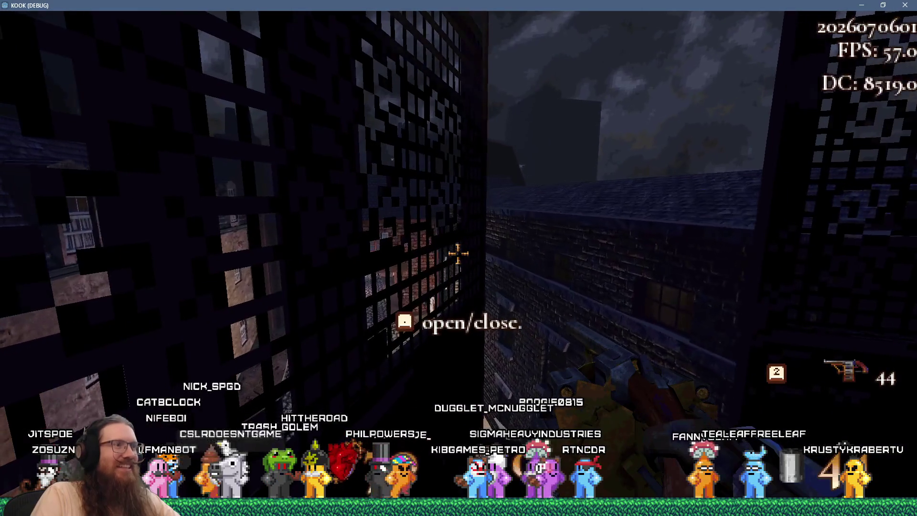
mouse_move(458, 253)
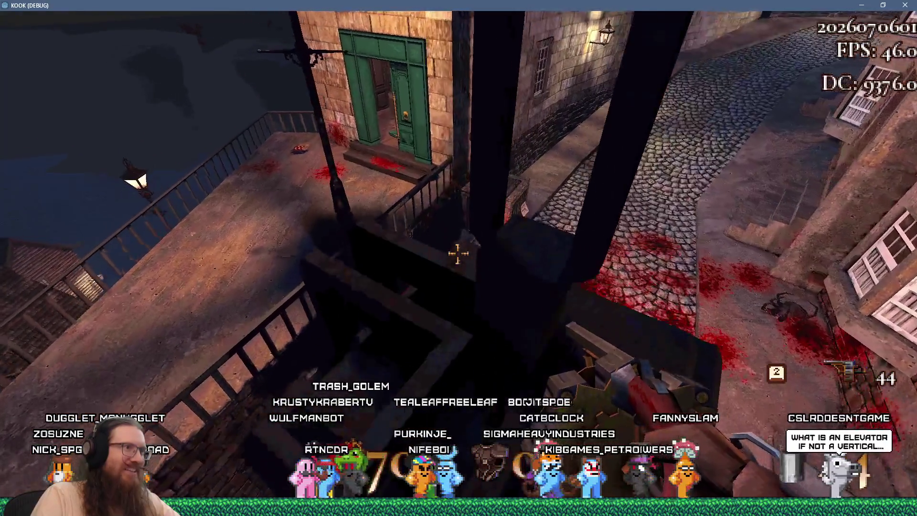
key(w)
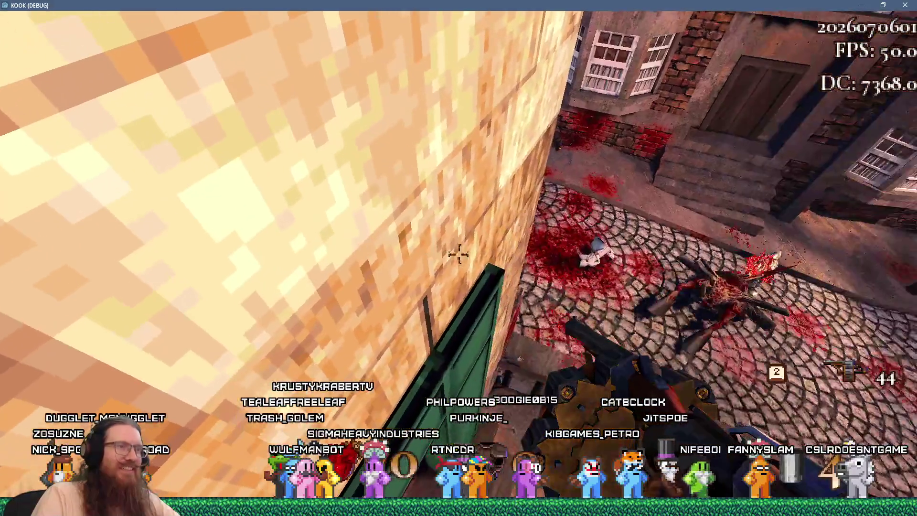
Quit the game with the quit console command
key(grave)
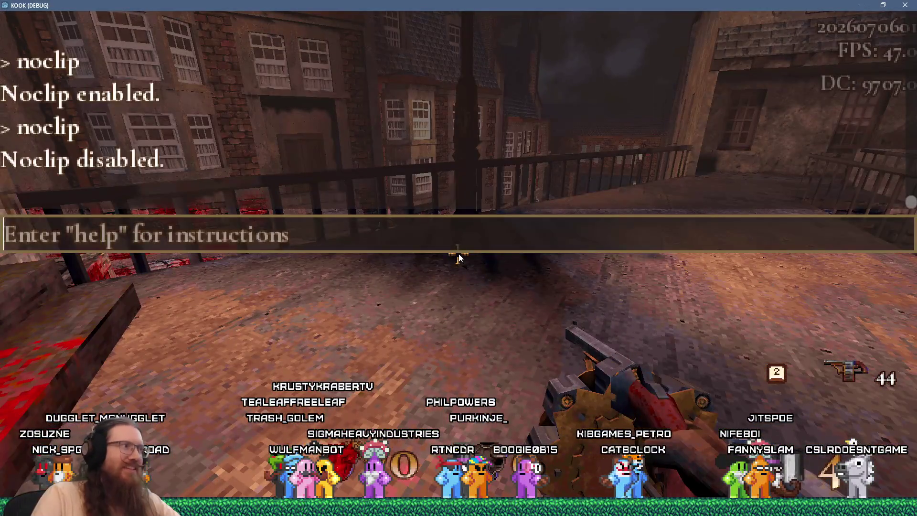
text(quit)
key(Return)
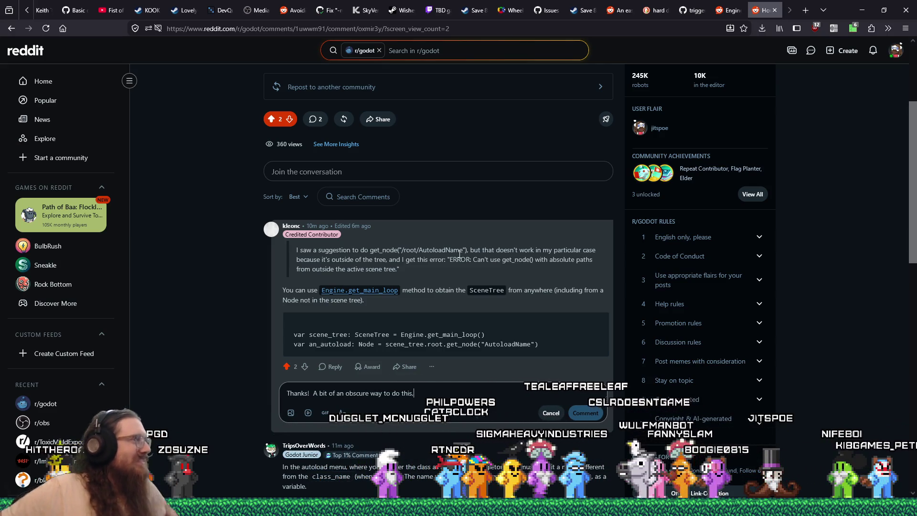
Switch from Reddit back to the Godot editor showing bsp_reader.gd
key(alt+Tab)
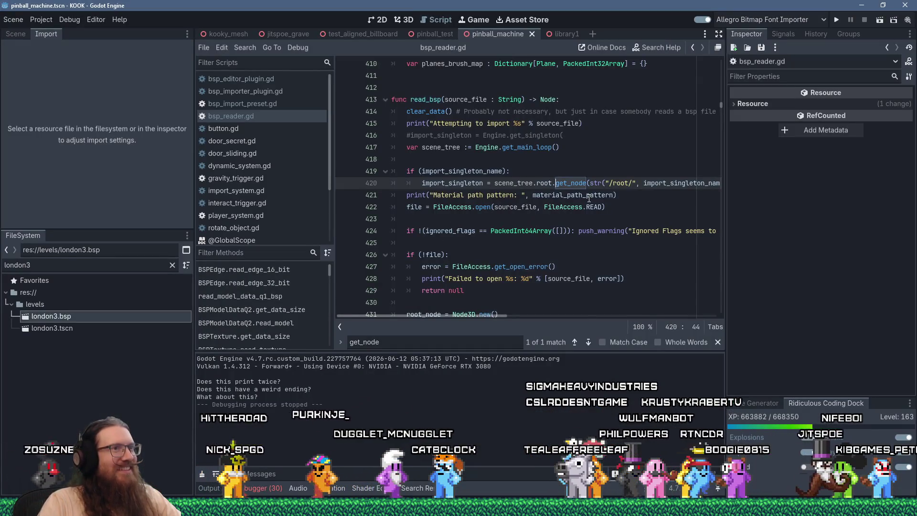
Review the scene_tree get_node code around lines 420-421 of bsp_reader.gd
click(587, 197)
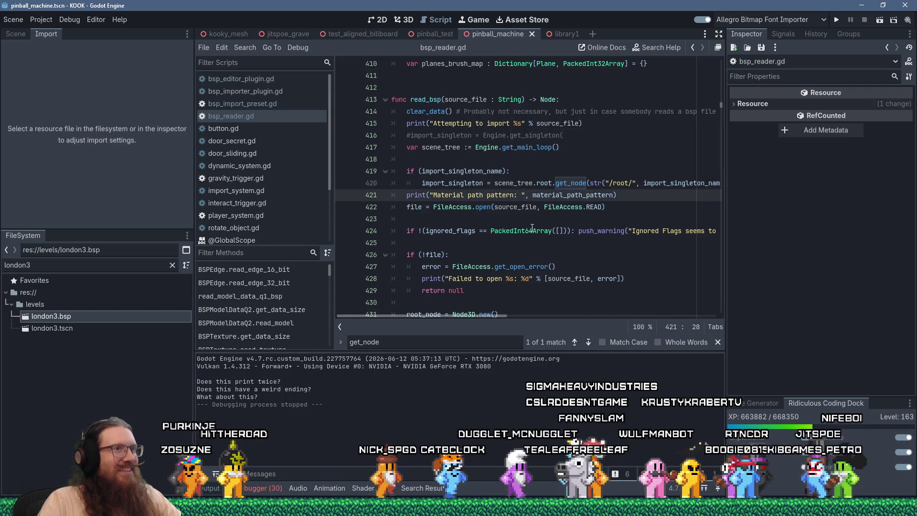
click(495, 181)
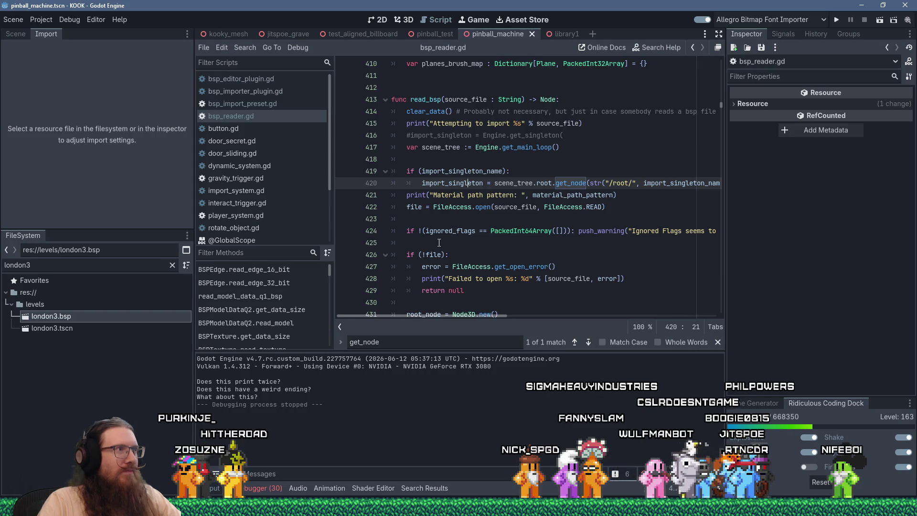
scroll(530, 276, up, 8)
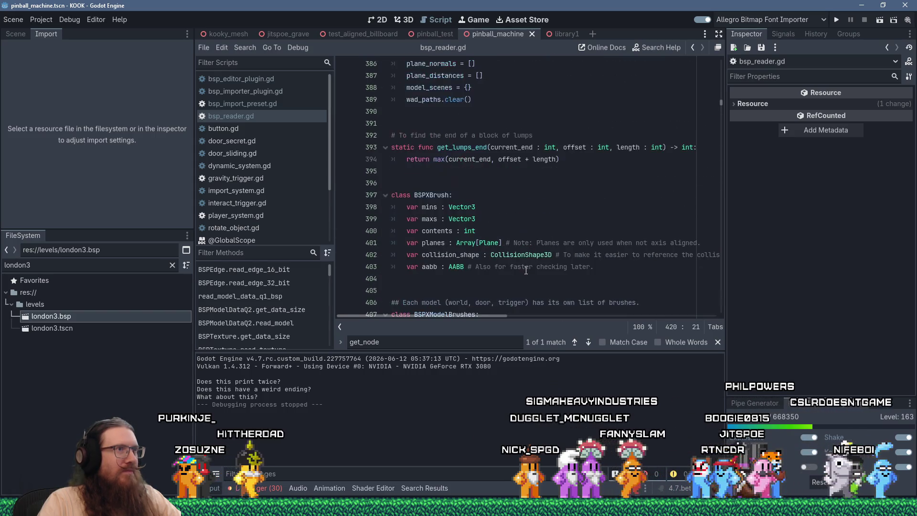
scroll(501, 260, down, 10)
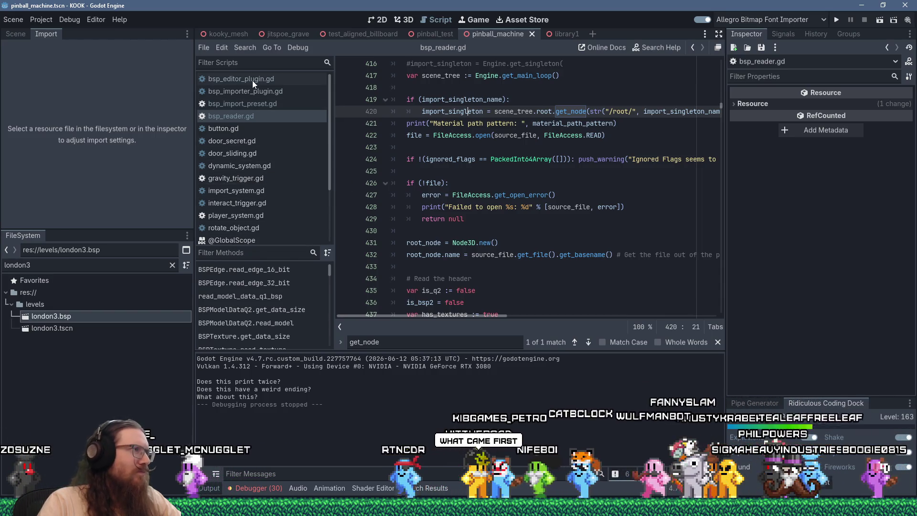
scroll(263, 161, down, 3)
scroll(257, 131, up, 3)
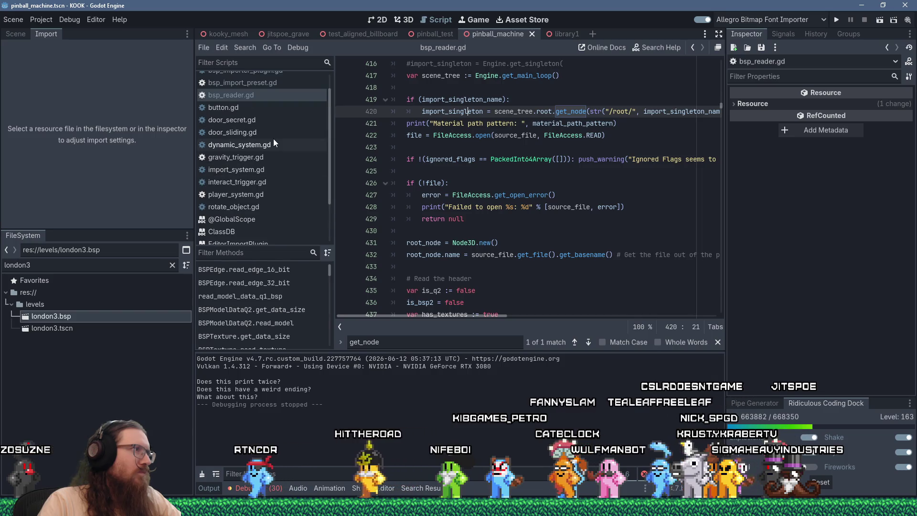
scroll(275, 153, down, 1)
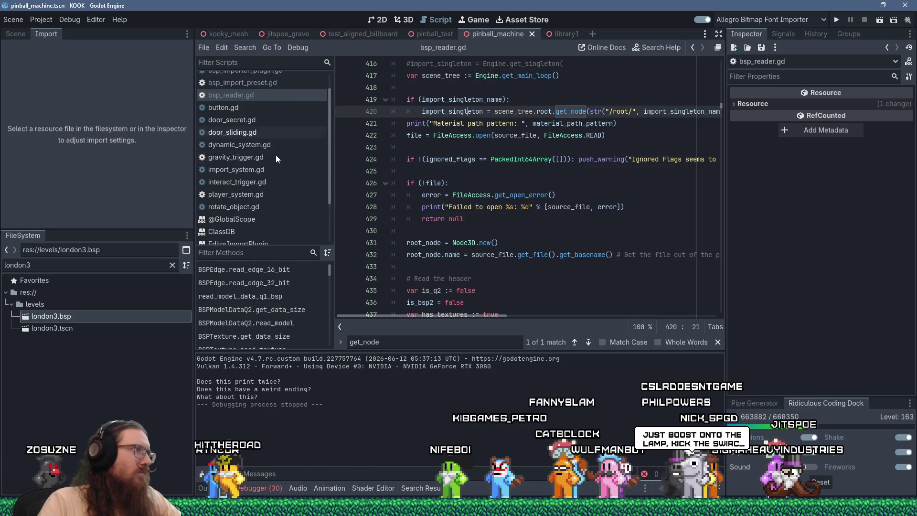
Open import_system.gd, close the get_node search, and reimport london3.bsp
click(268, 171)
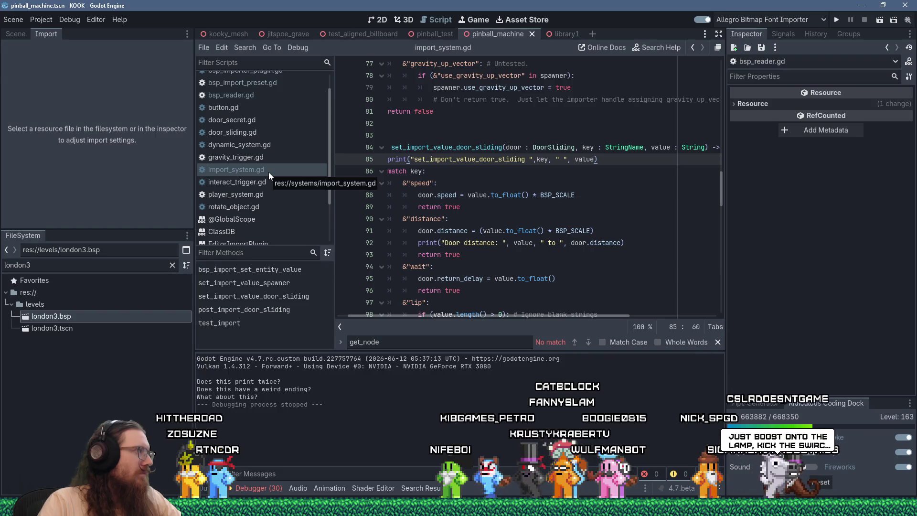
right_click(268, 172)
key(Escape)
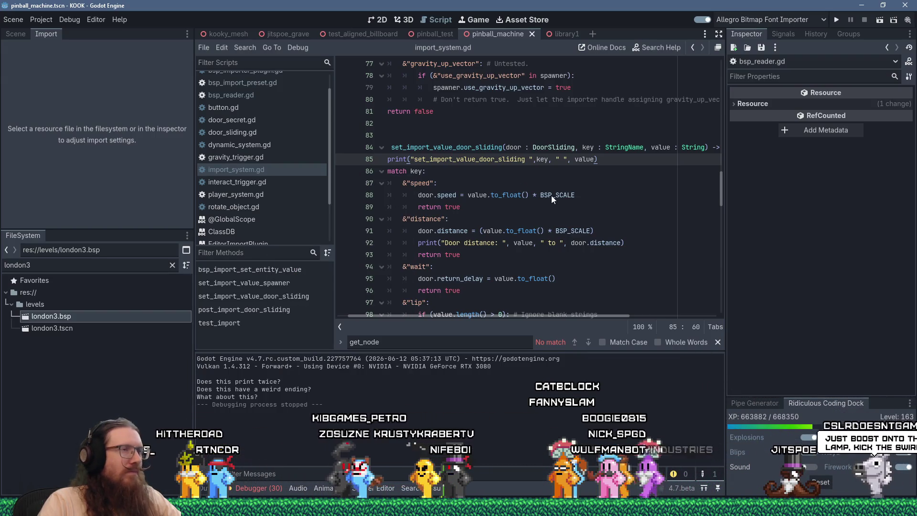
key(Escape)
click(501, 222)
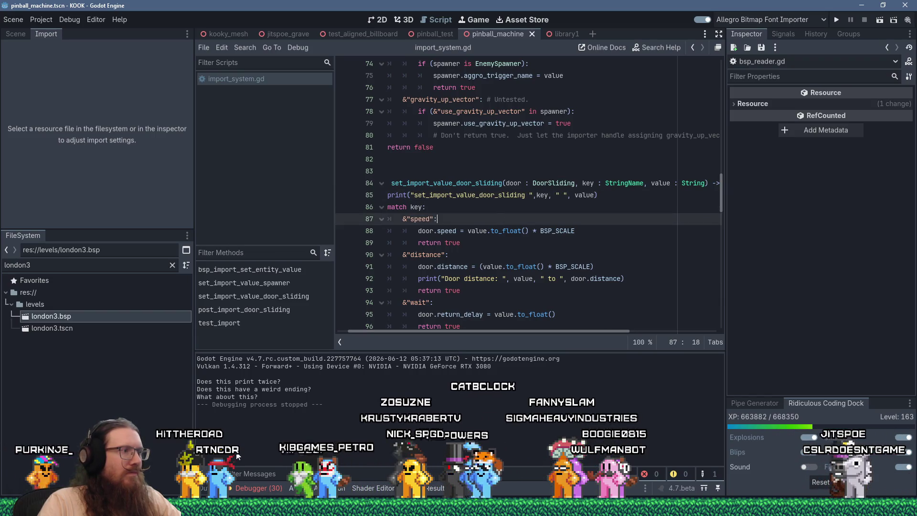
click(78, 317)
click(97, 221)
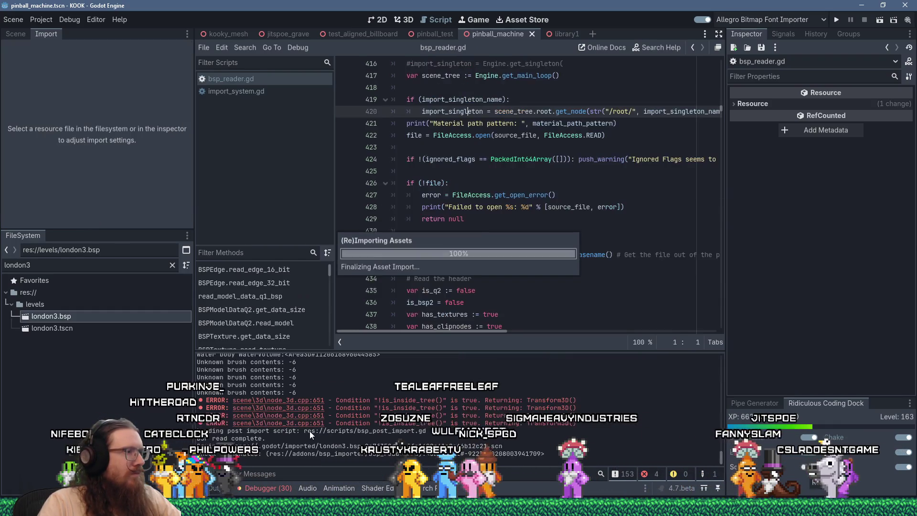
Scroll up the Output log to read the ImportSystem singleton and door_sliding import messages
scroll(577, 418, up, 4)
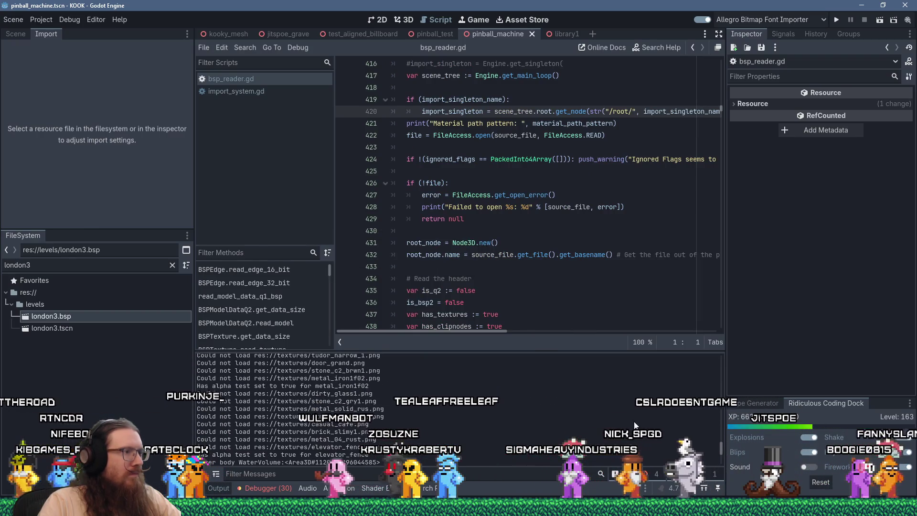
scroll(721, 449, up, 2)
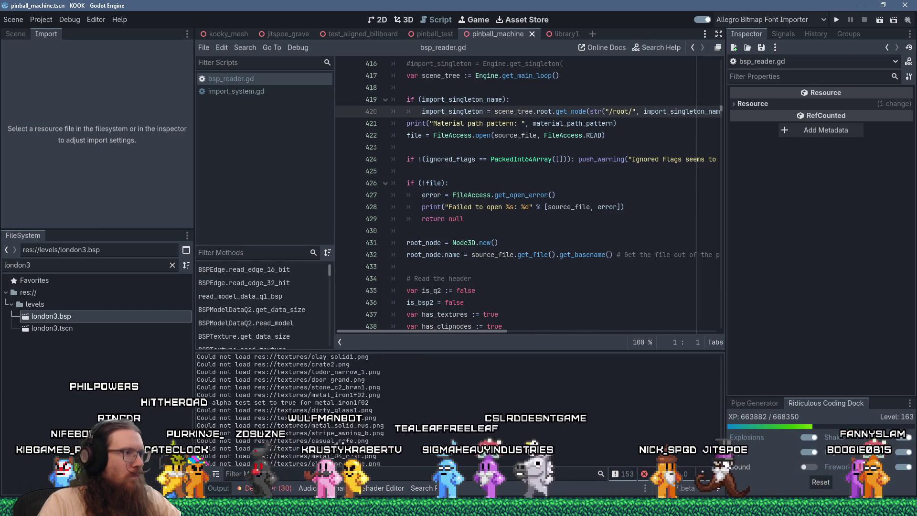
mouse_move(720, 447)
mouse_down()
mouse_move(710, 366)
mouse_move(708, 373)
mouse_up()
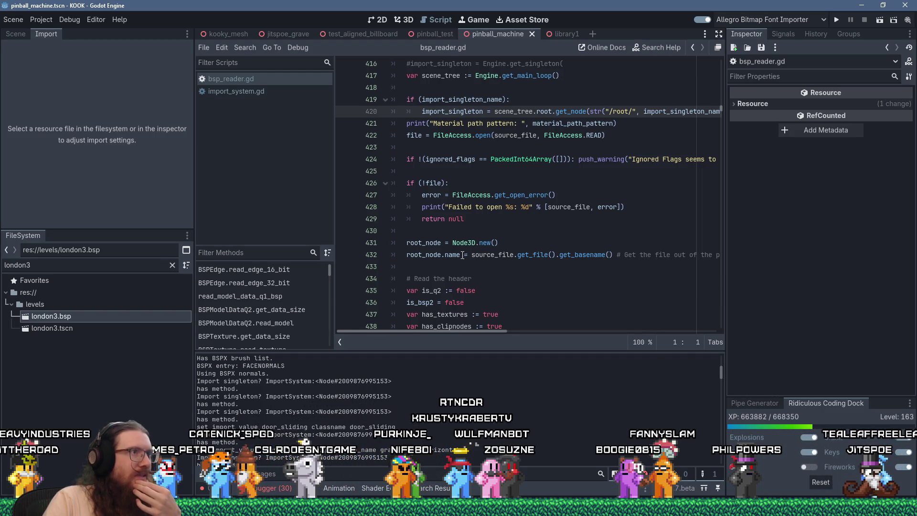
In import_system.gd, locate and copy the set_import_value_door_sliding function name
scroll(463, 254, up, 1)
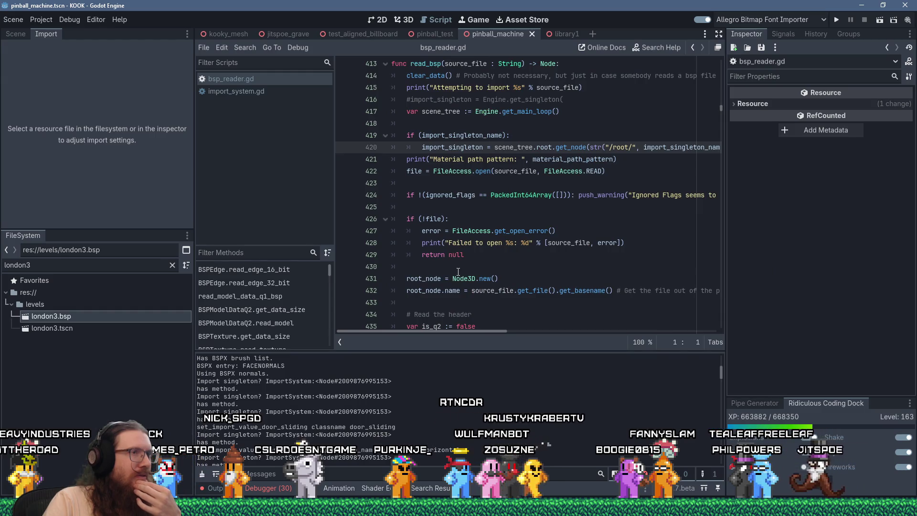
click(255, 91)
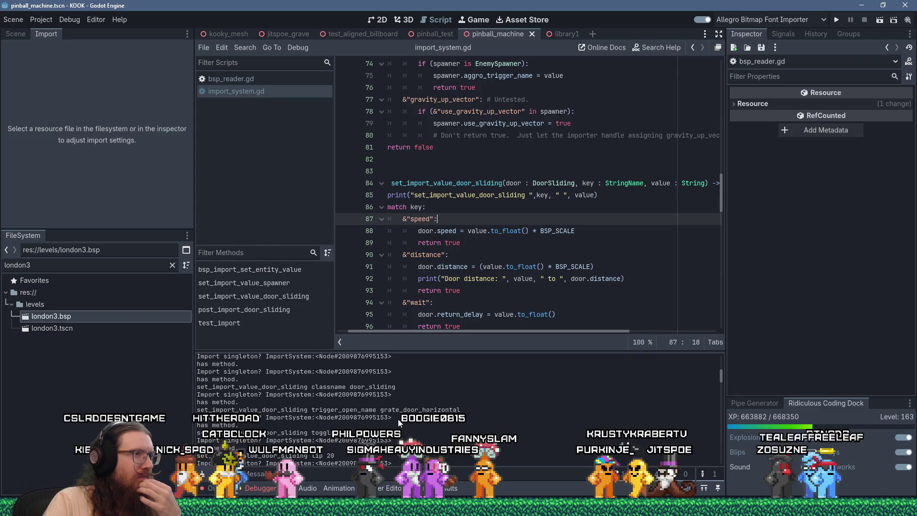
drag(411, 330, 400, 331)
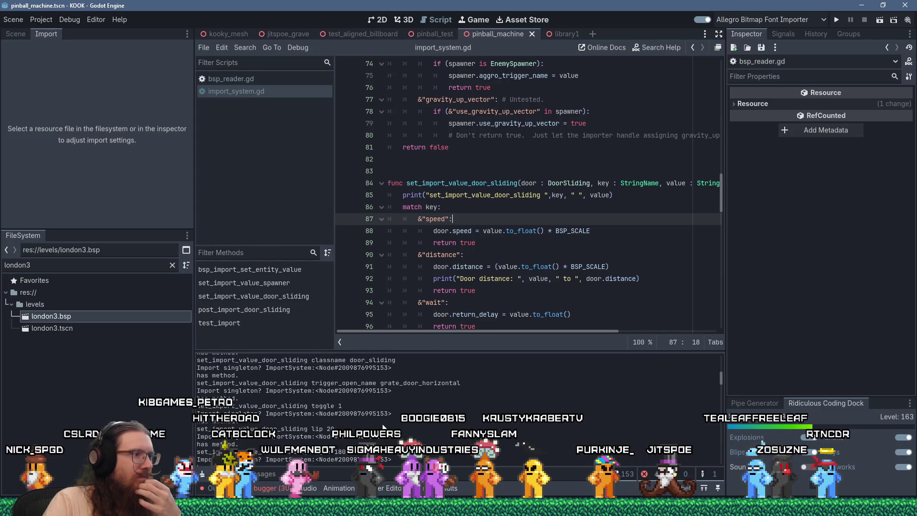
scroll(383, 427, down, 2)
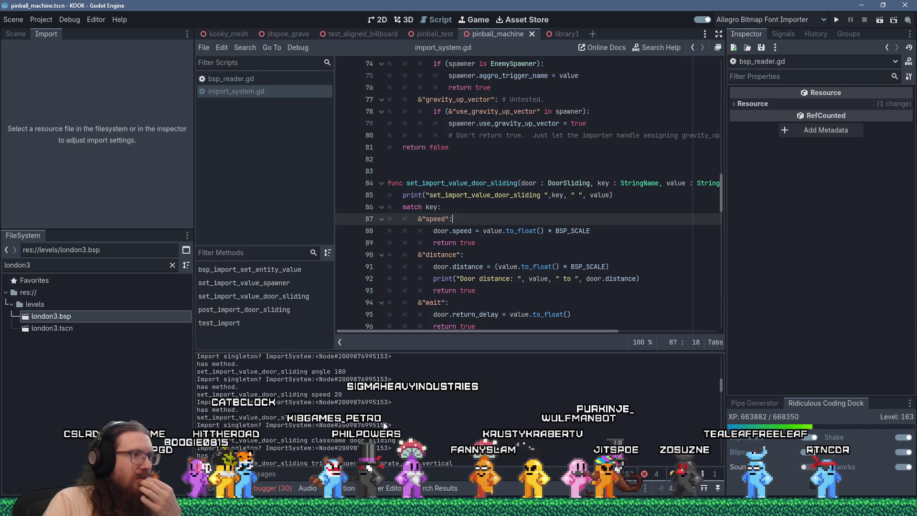
scroll(470, 282, down, 9)
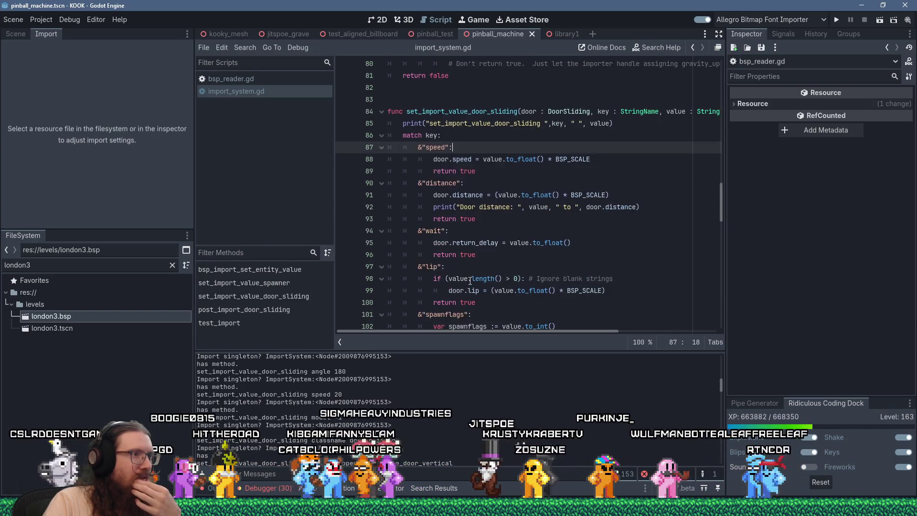
scroll(470, 282, down, 4)
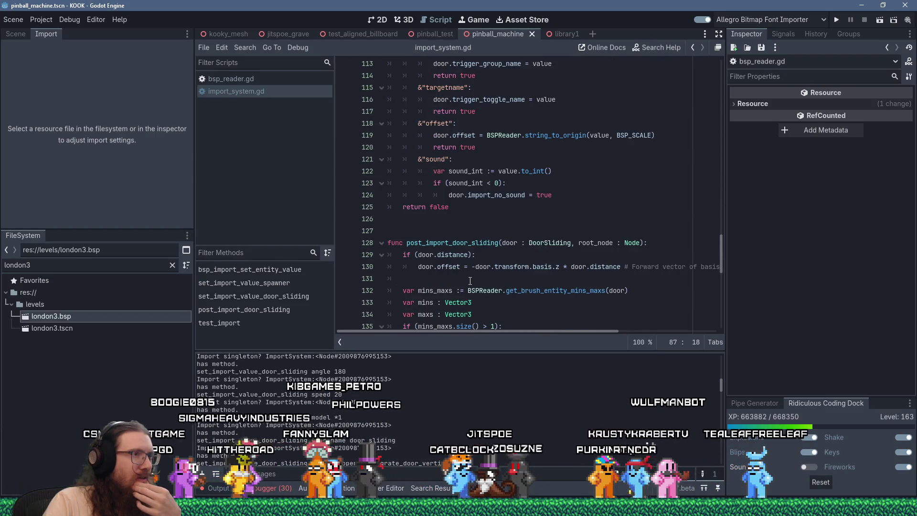
scroll(470, 282, up, 14)
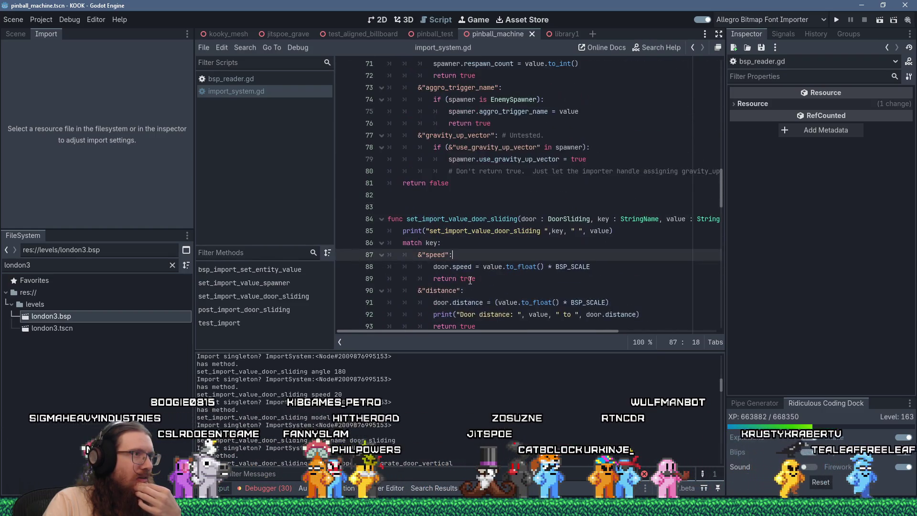
double_click(476, 220)
right_click(477, 219)
click(493, 287)
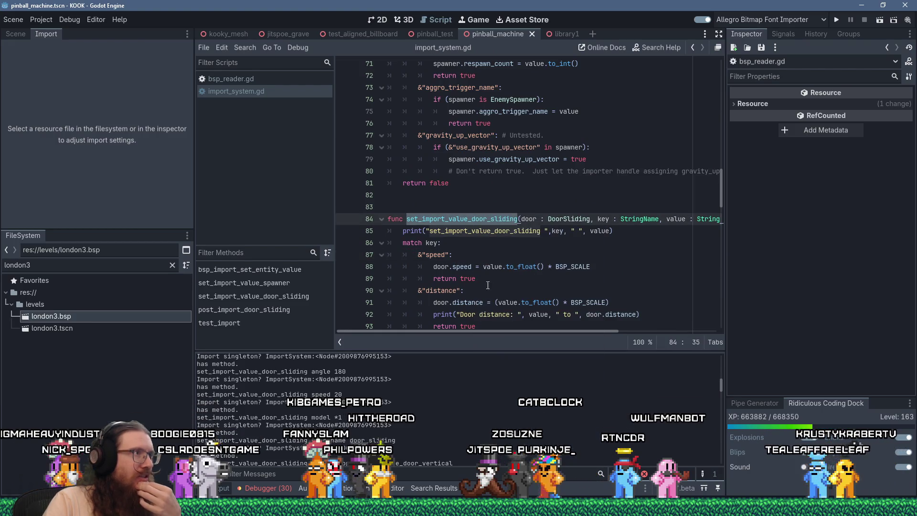
Search for its calls, then find bsp_import_set_entity_value's use on line 1259 of bsp_reader.gd
click(238, 79)
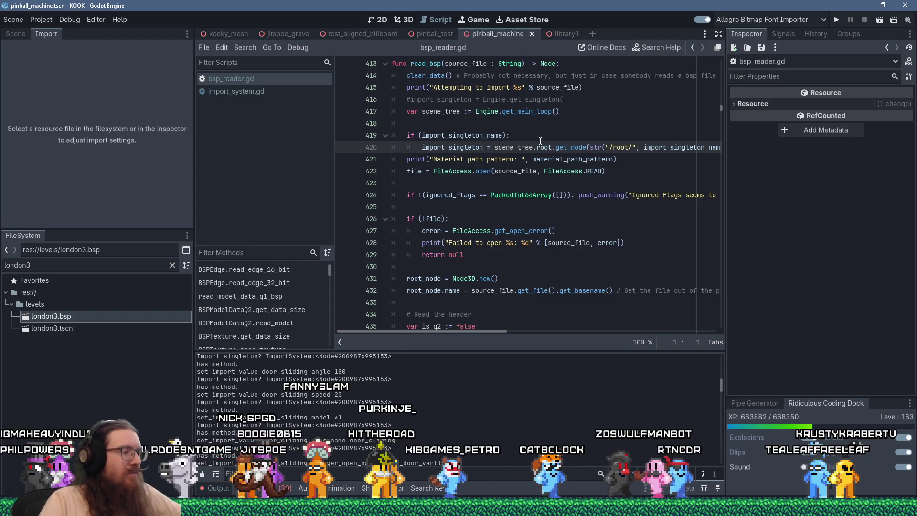
key(ctrl+f)
key(ctrl+v)
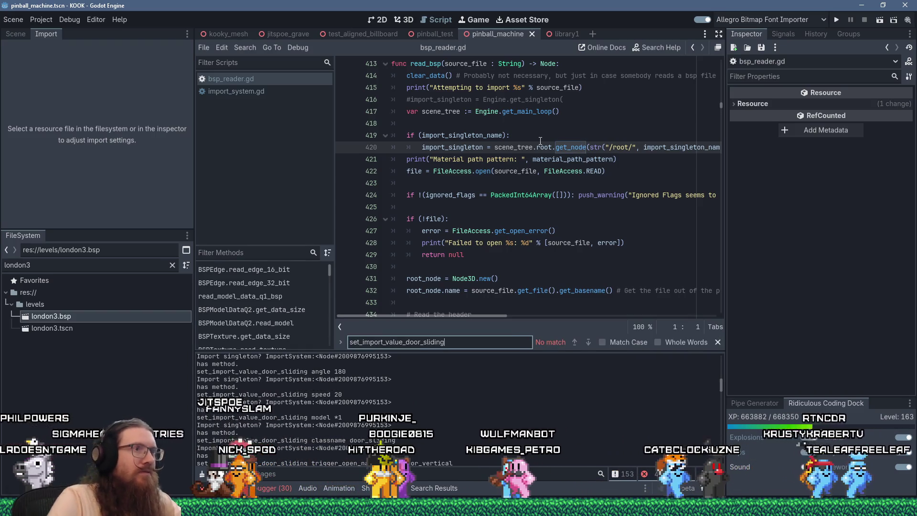
click(220, 90)
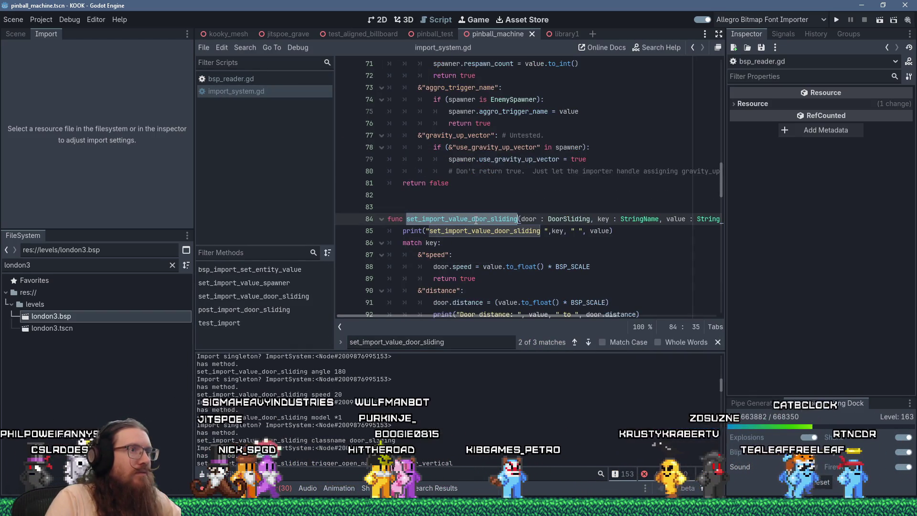
key(shift+F3)
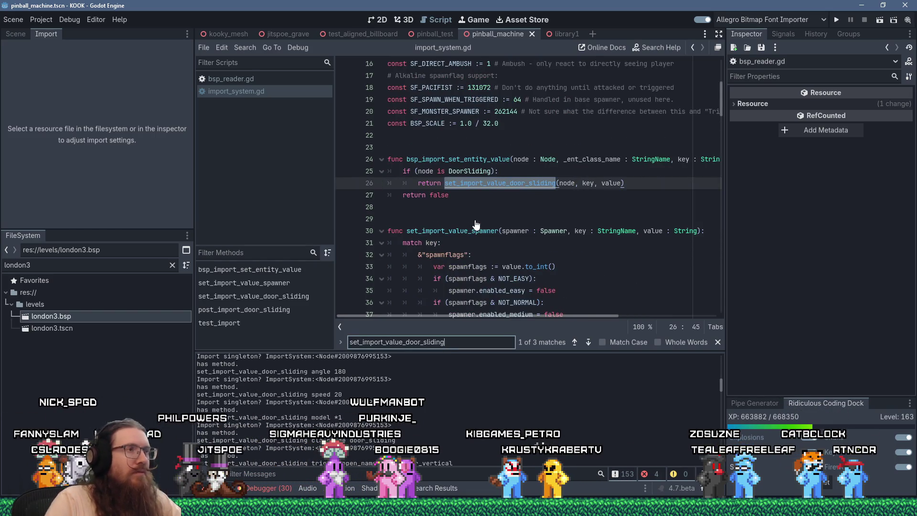
click(472, 159)
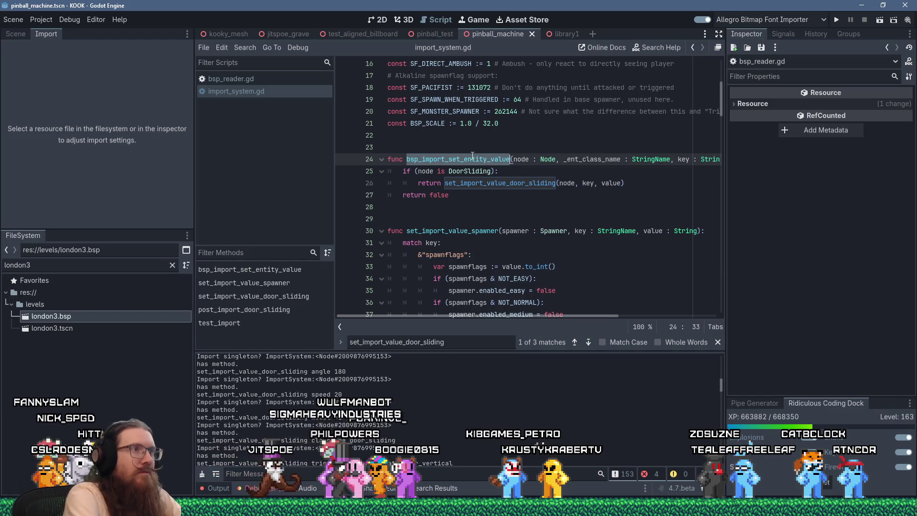
click(261, 82)
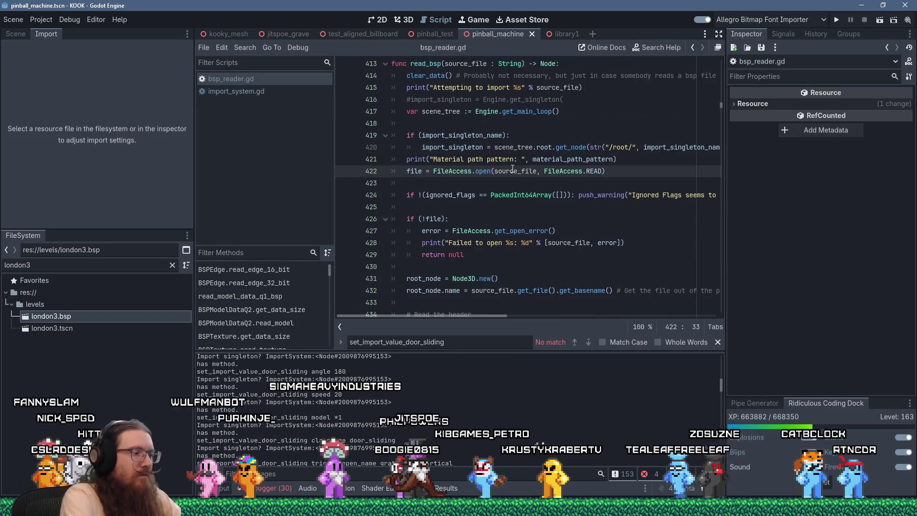
key(ctrl+a)
key(ctrl+v)
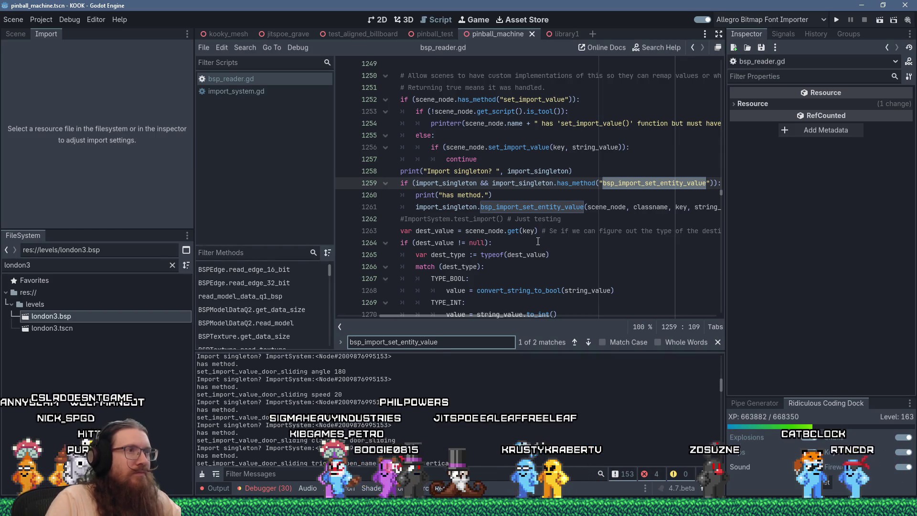
Wrap the bsp_import_set_entity_value call in 'if (...):' followed by 'continue' and save
click(414, 207)
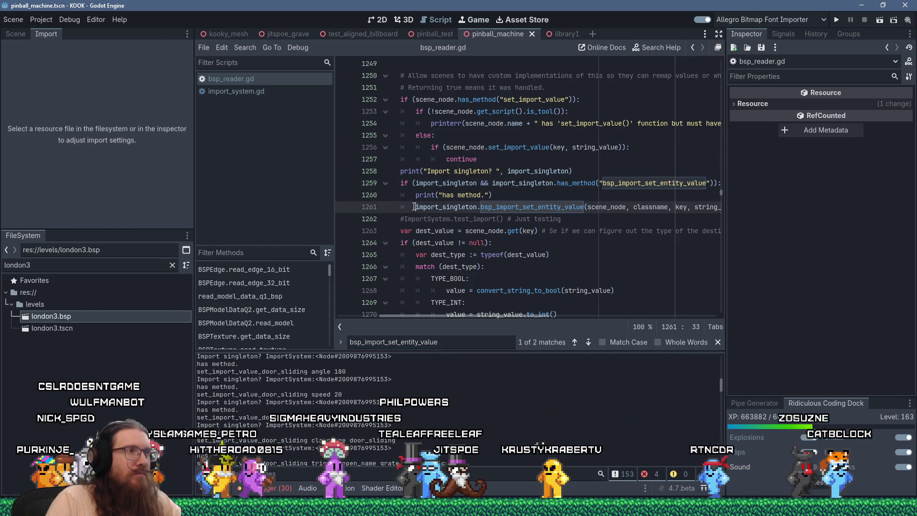
text(if ()
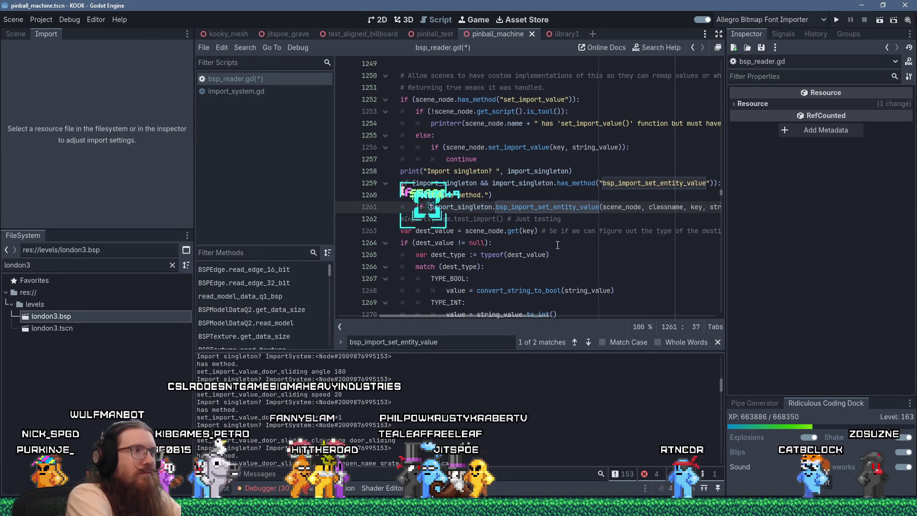
key(End)
text():)
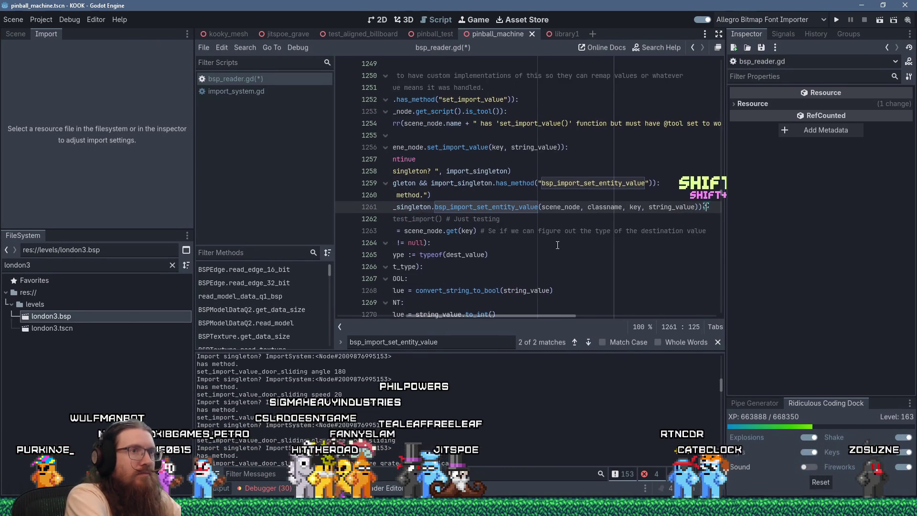
key(Return)
text(ntinue)
key(ctrl+s)
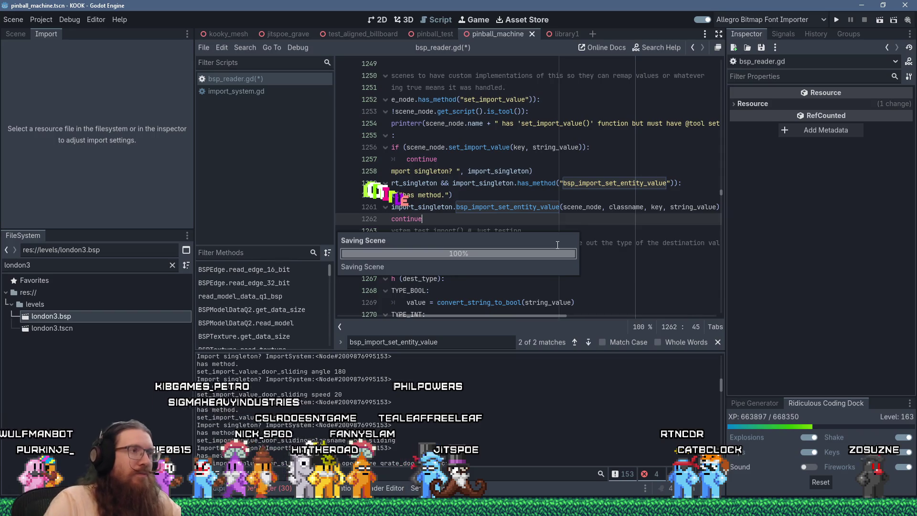
Check the new continue line, then reimport london3.bsp with the updated importer
key(Up)
drag(481, 318, 420, 318)
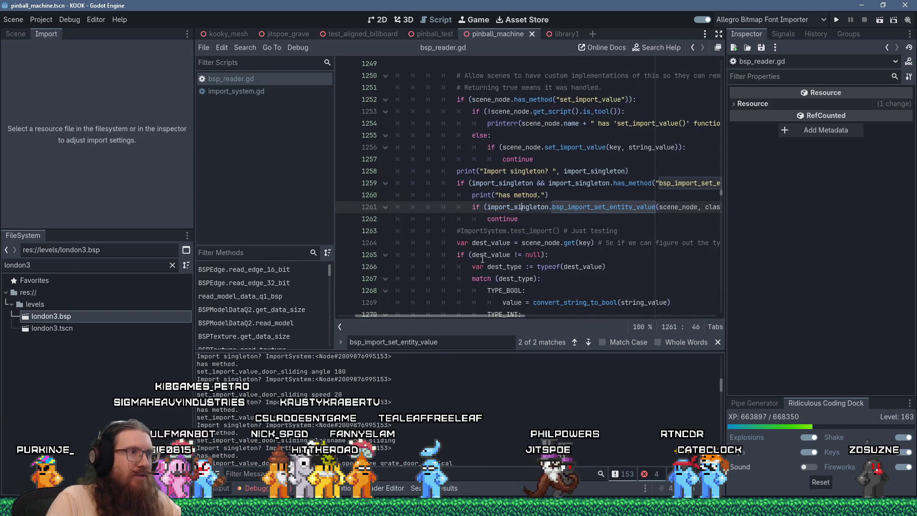
click(525, 231)
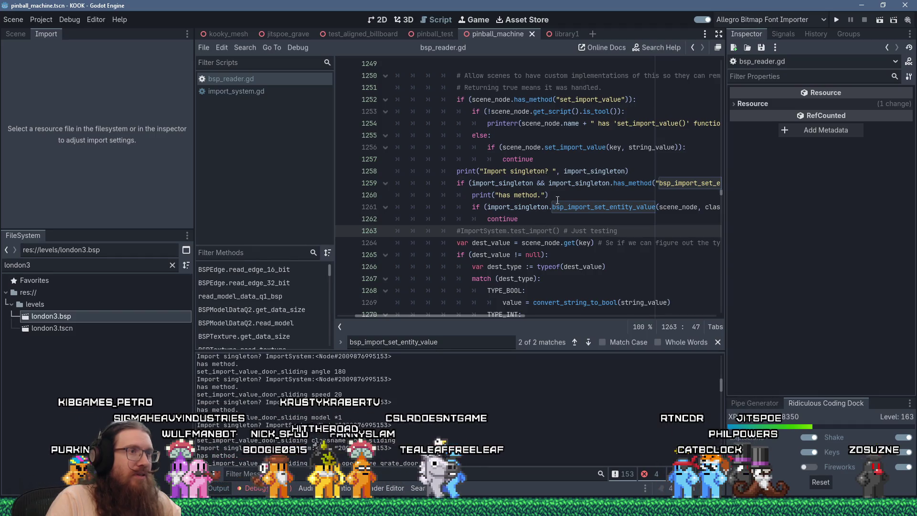
click(553, 207)
click(495, 219)
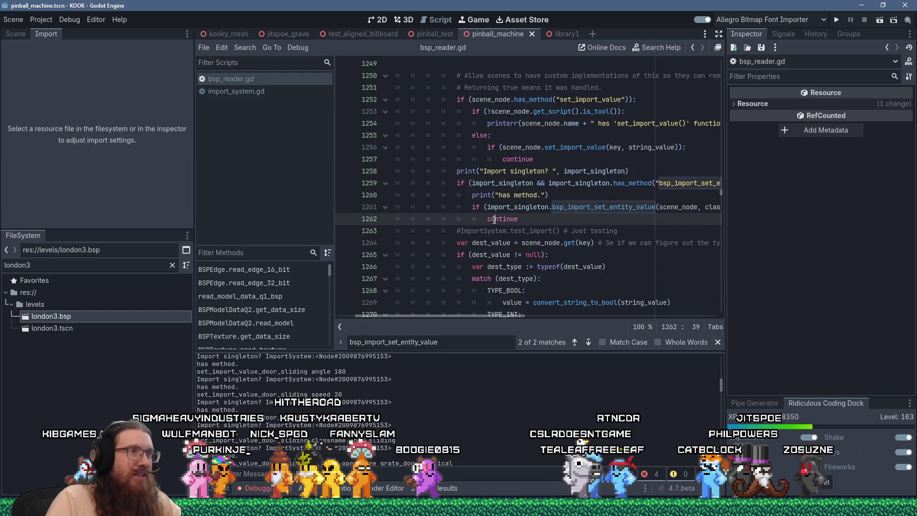
scroll(499, 227, down, 5)
scroll(504, 235, up, 5)
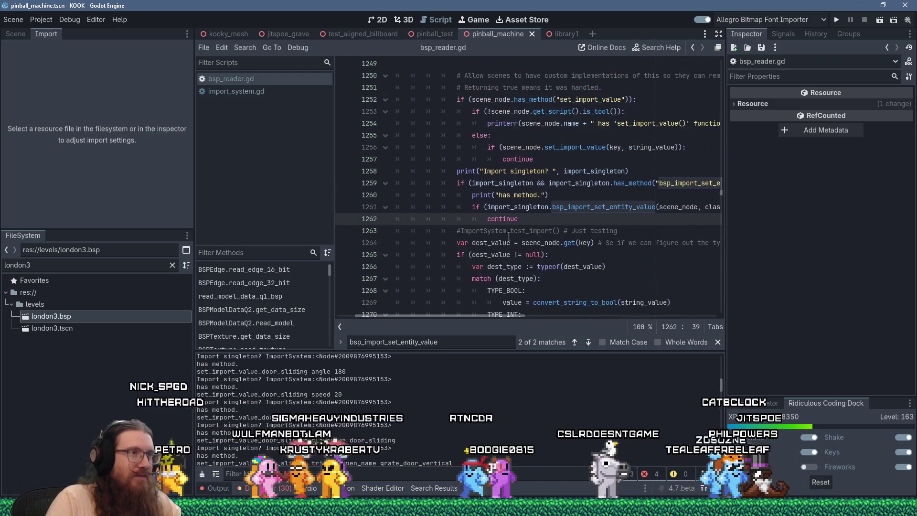
key(End)
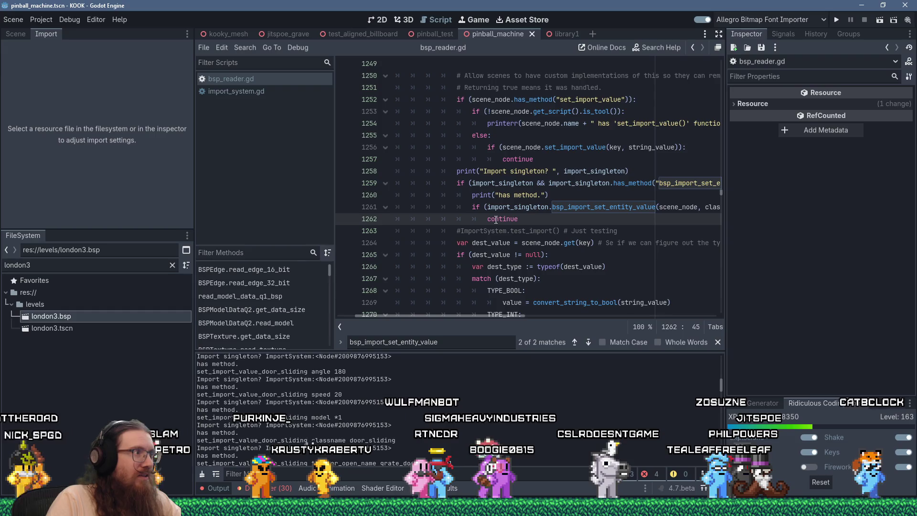
click(102, 316)
click(97, 221)
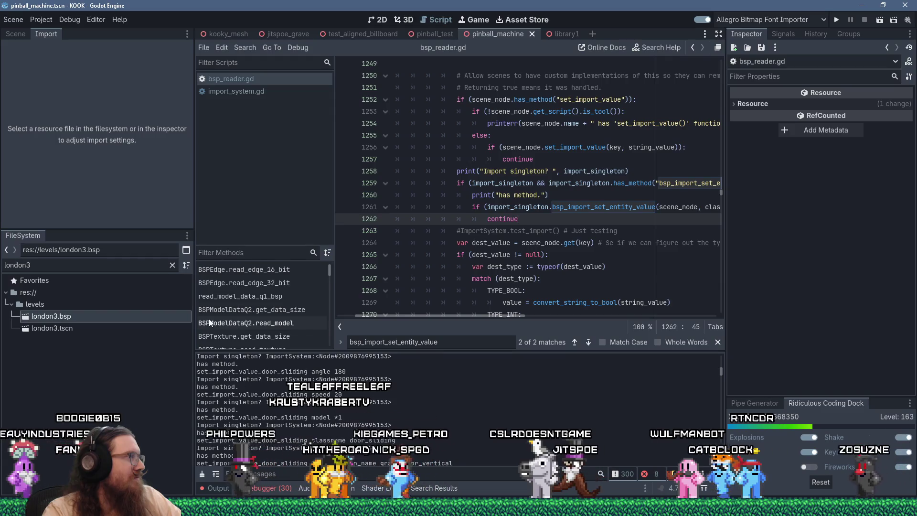
Check the door_sliding output values and close the bsp_import_set_entity_value search bar
scroll(526, 239, down, 3)
scroll(526, 239, up, 3)
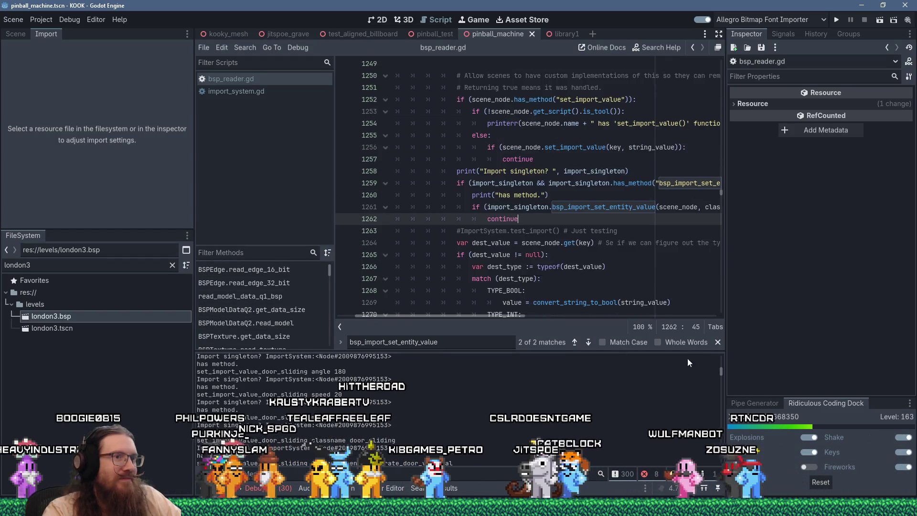
click(717, 342)
Comment out the has_method and Import singleton debug print lines, then save
scroll(430, 397, down, 3)
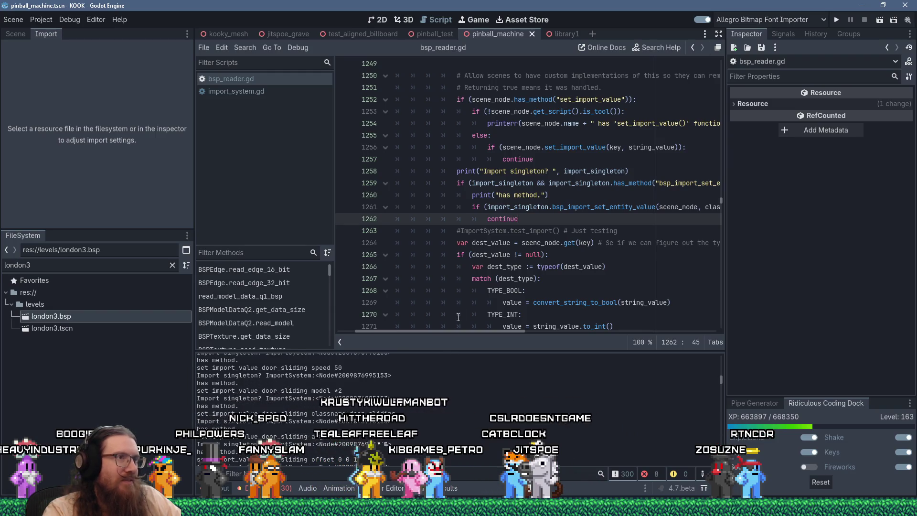
click(472, 194)
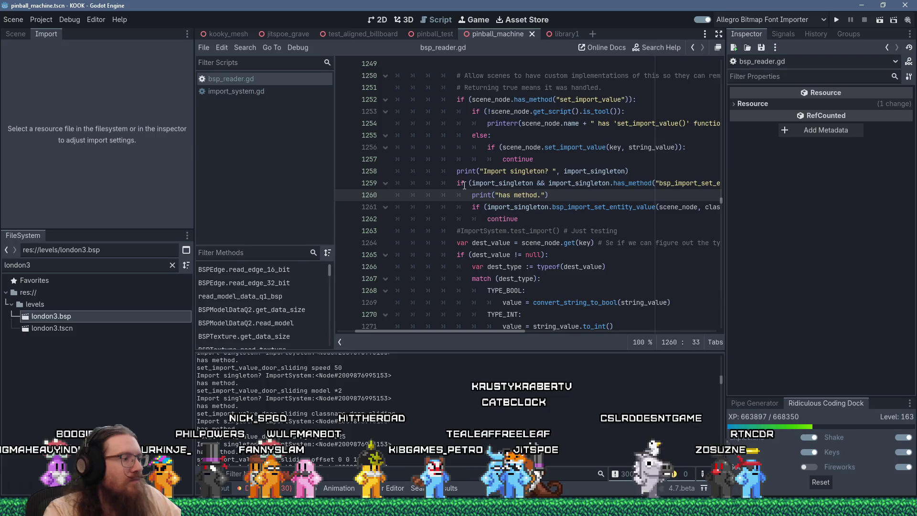
text(#)
click(450, 170)
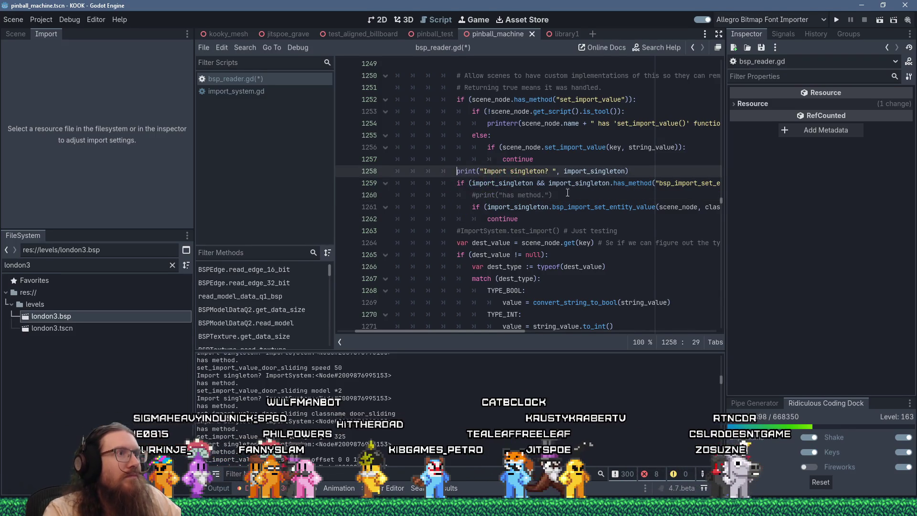
text(#)
key(ctrl+s)
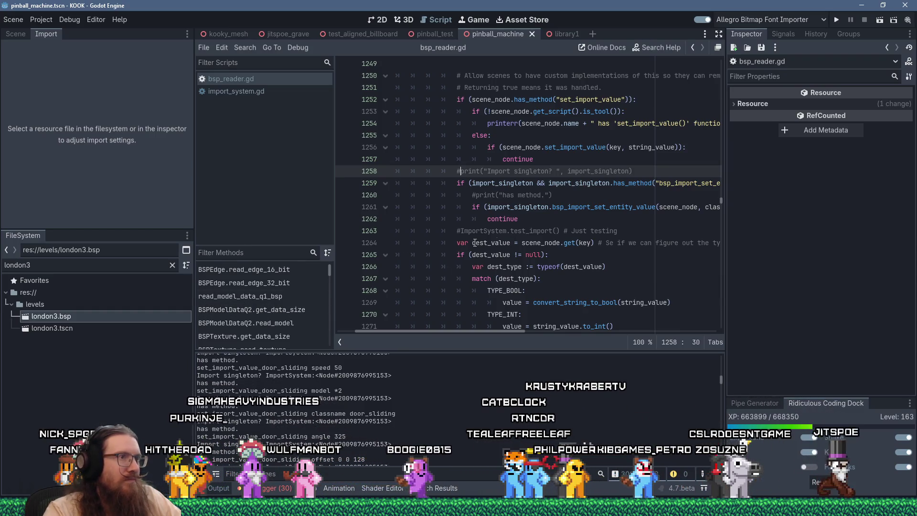
Delete the leftover '#ImportSystem.test_import()' line after continue and save
drag(624, 231, 629, 220)
key(Delete)
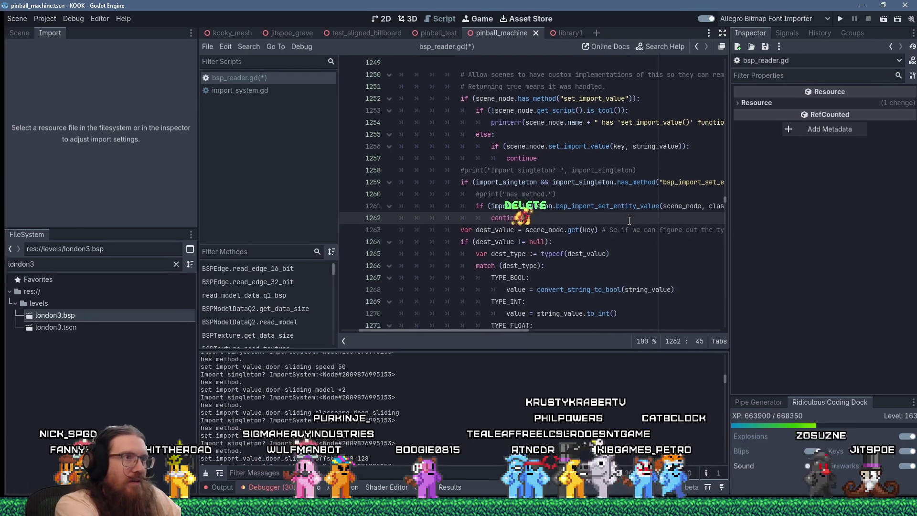
key(ctrl+s)
Delete the two commented-out has_method and Import singleton print lines
key(Up)
key(Up)
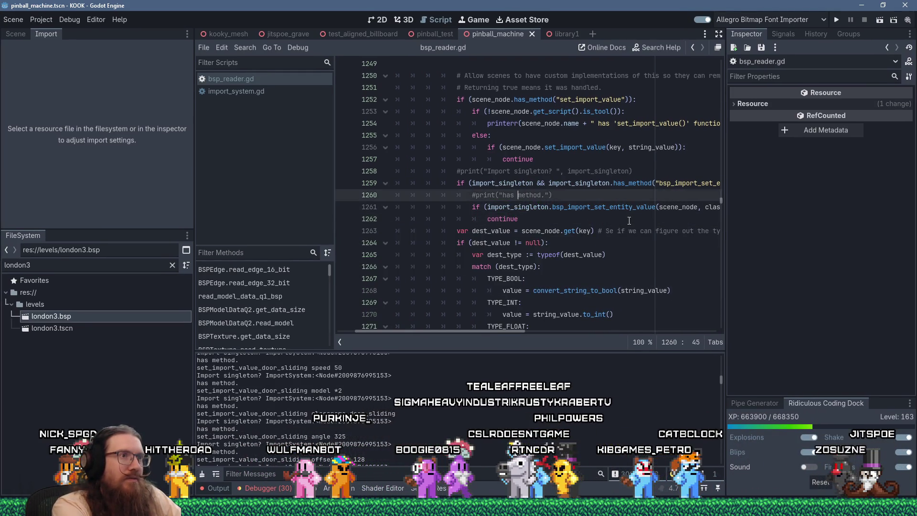
key(shift+Home)
key(Delete)
key(Delete)
key(Up)
key(Up)
key(End)
key(shift+Home)
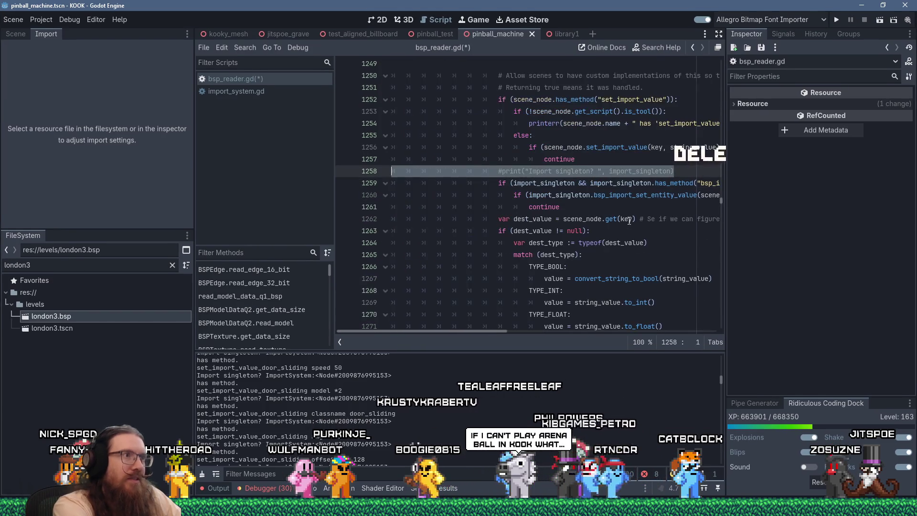
key(Delete)
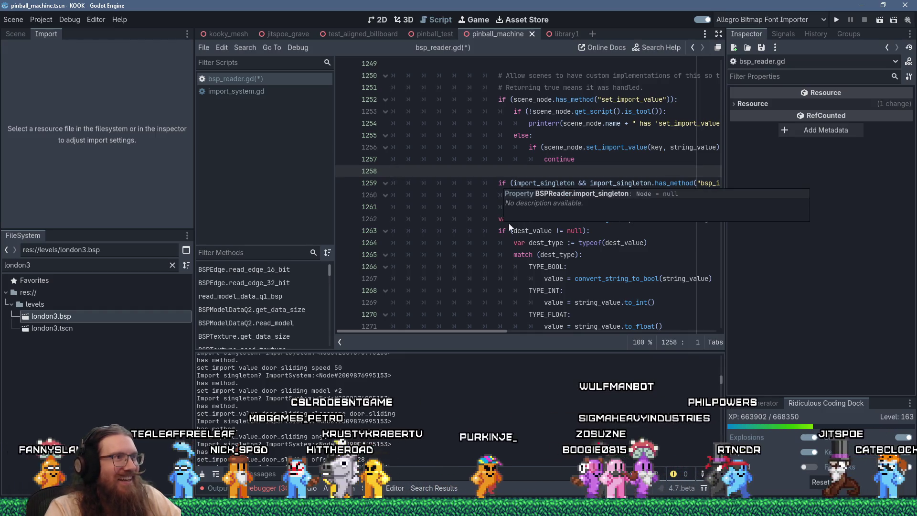
Remove the blank line left behind and save the cleaned-up bsp_reader.gd
scroll(594, 261, up, 1)
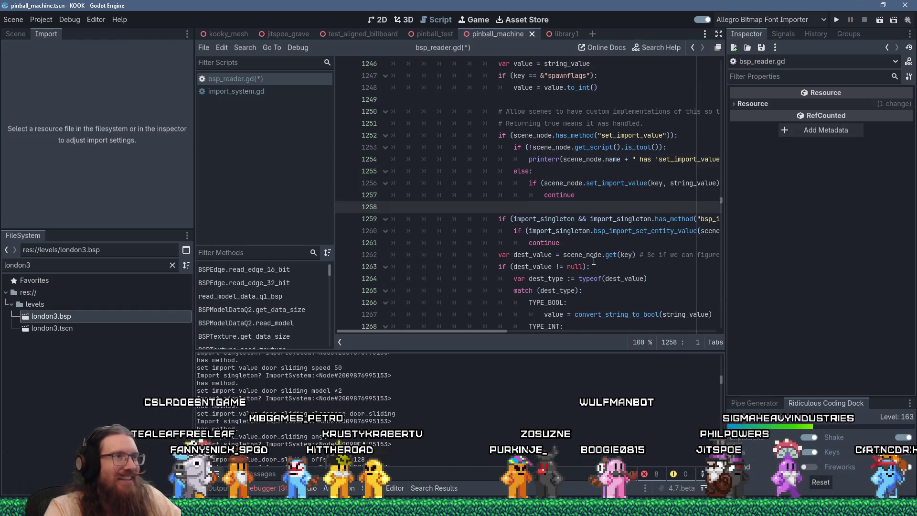
key(Delete)
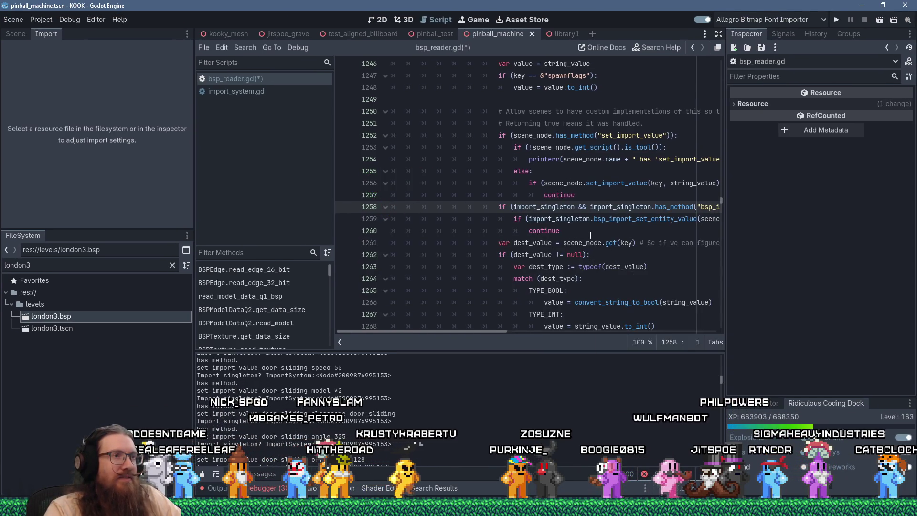
scroll(579, 279, up, 1)
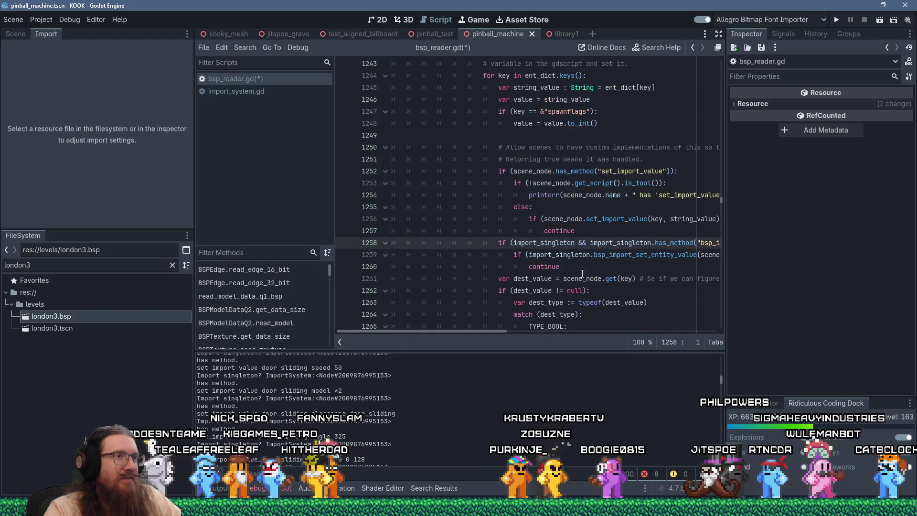
click(595, 258)
key(ctrl+s)
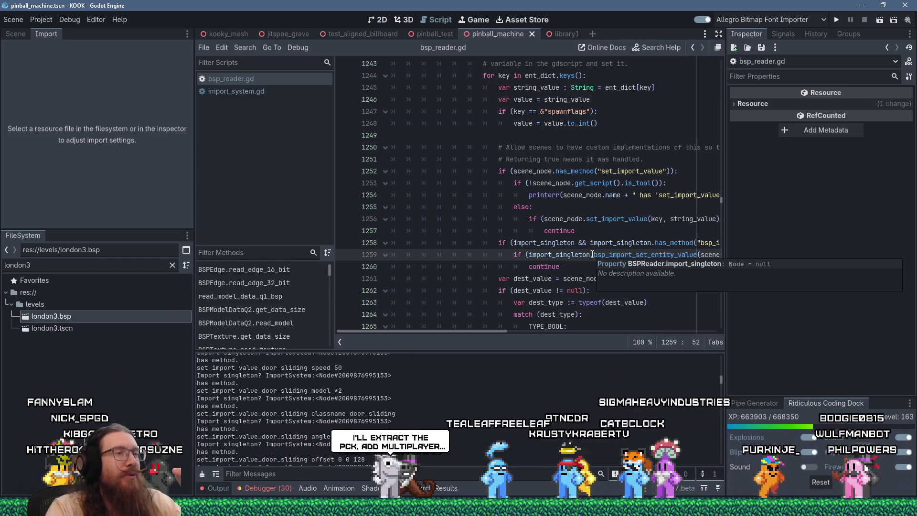
scroll(598, 183, down, 3)
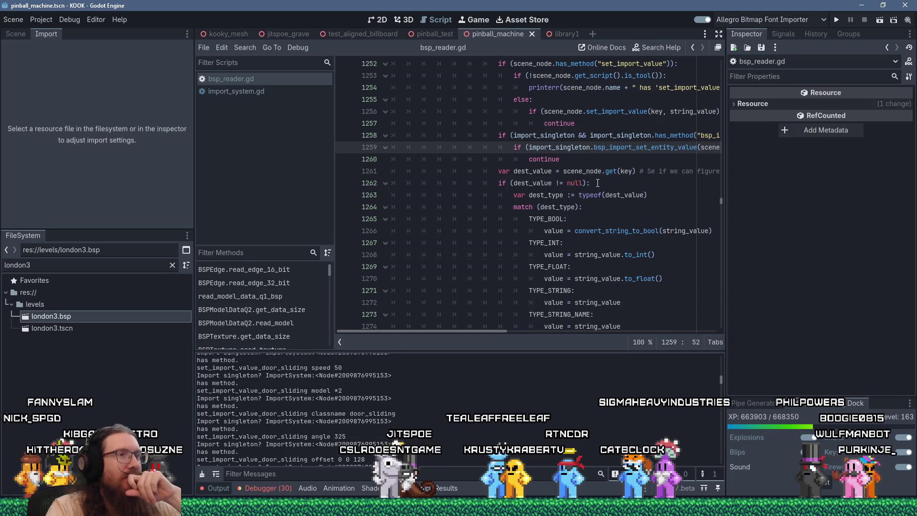
scroll(597, 183, up, 3)
click(580, 219)
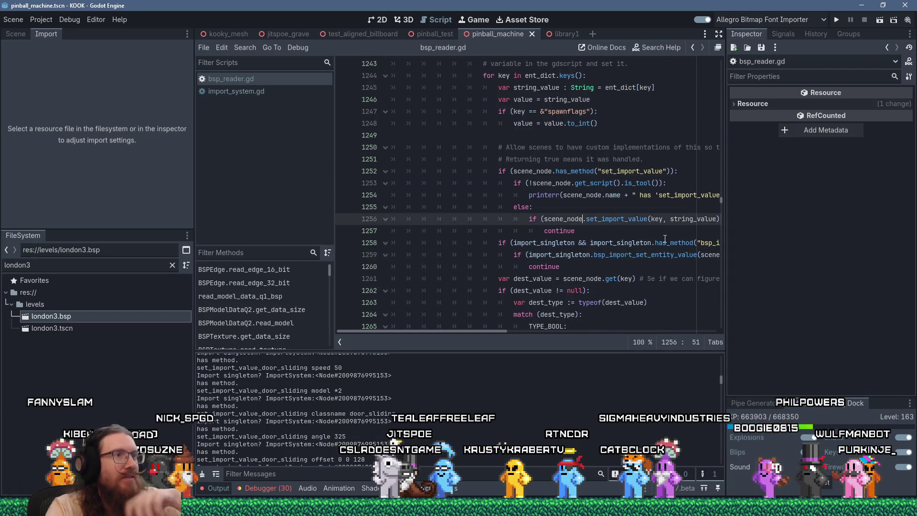
Search bsp_reader.gd for the quoted term "post_import" to reach the post-import block
key(ctrl+f)
text(post_import)
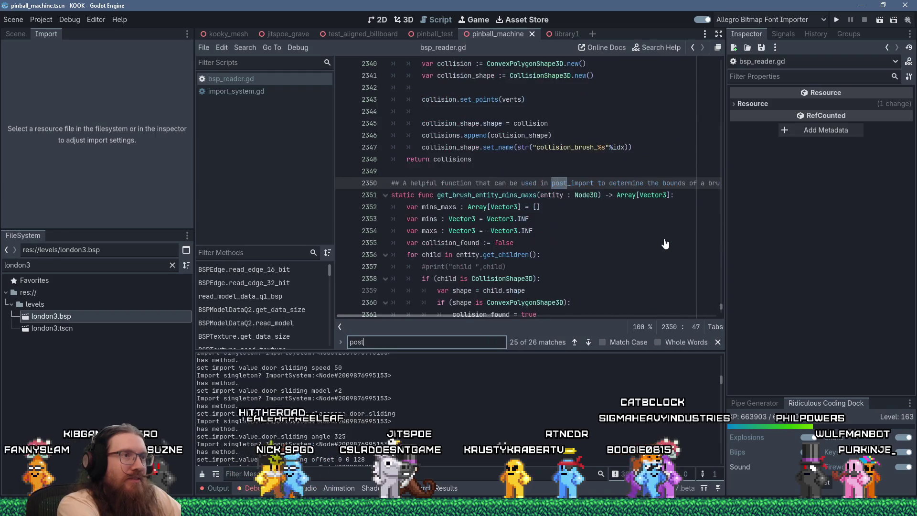
key(Return)
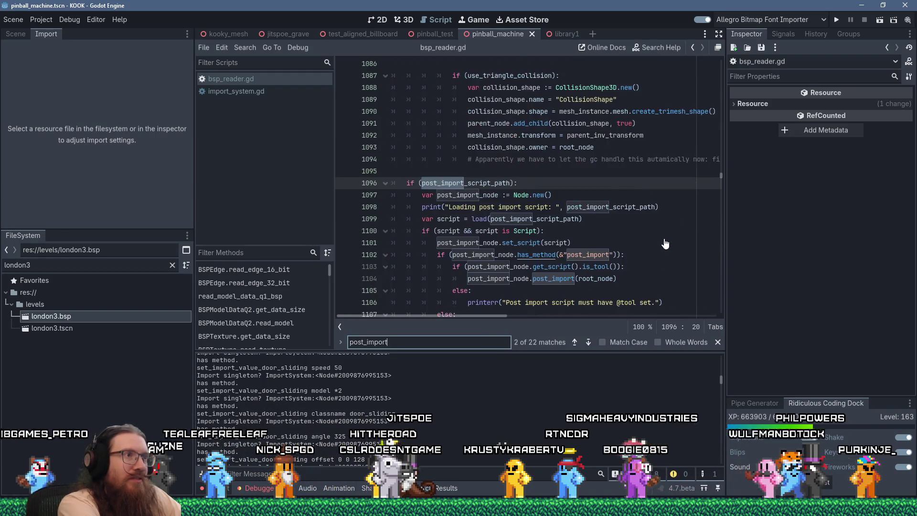
key(Return)
key(Return)
key(Return)
key(Home)
text(")
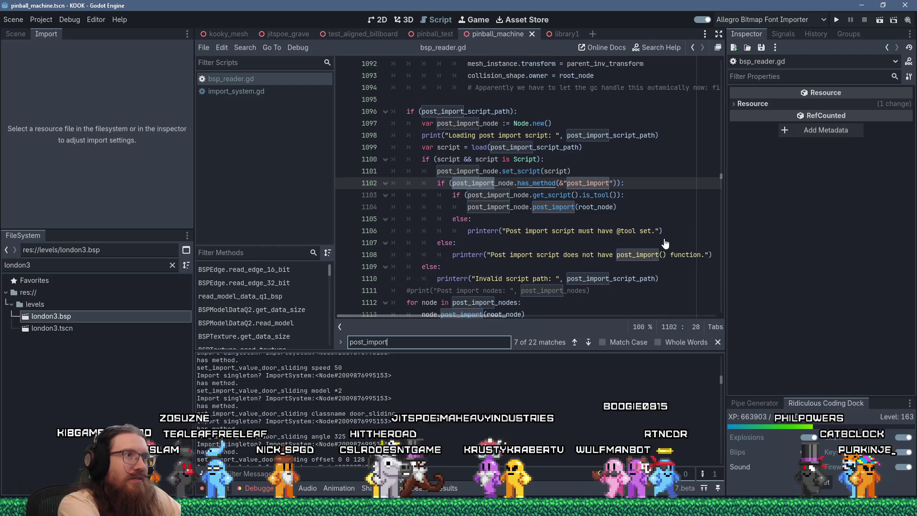
key(End)
text(")
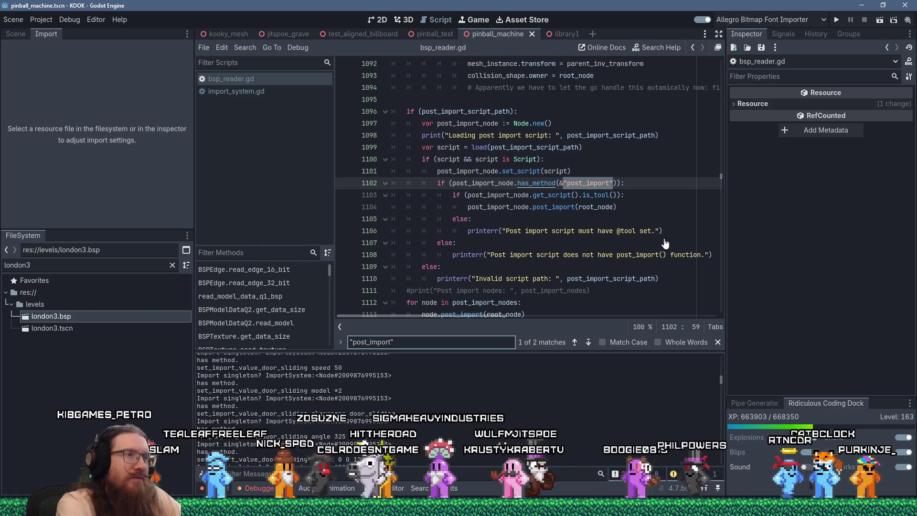
ctrl+click(538, 185)
View the has_method documentation, then close the Object docs tab
middle_click(284, 106)
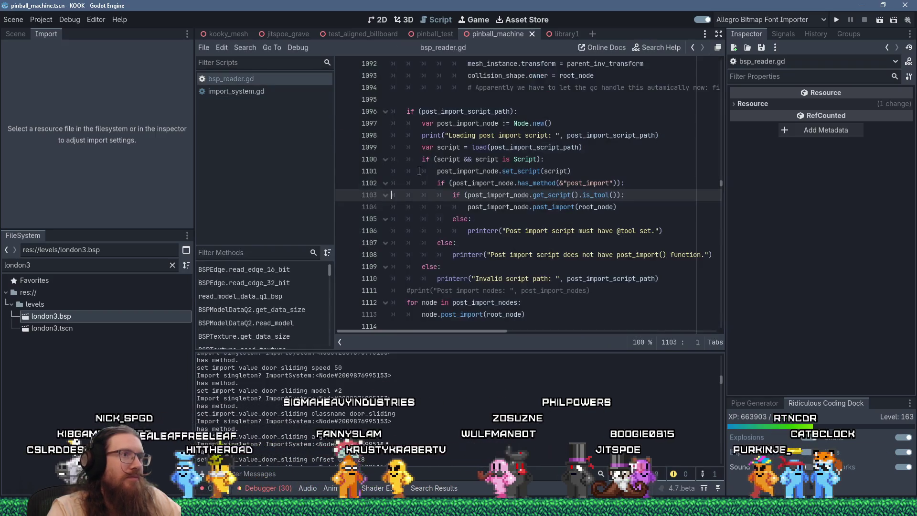
ctrl+click(537, 183)
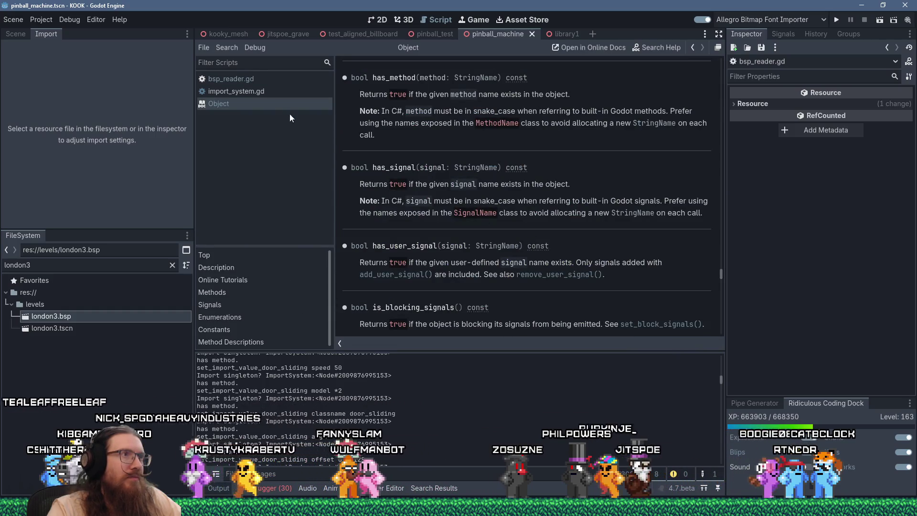
middle_click(270, 102)
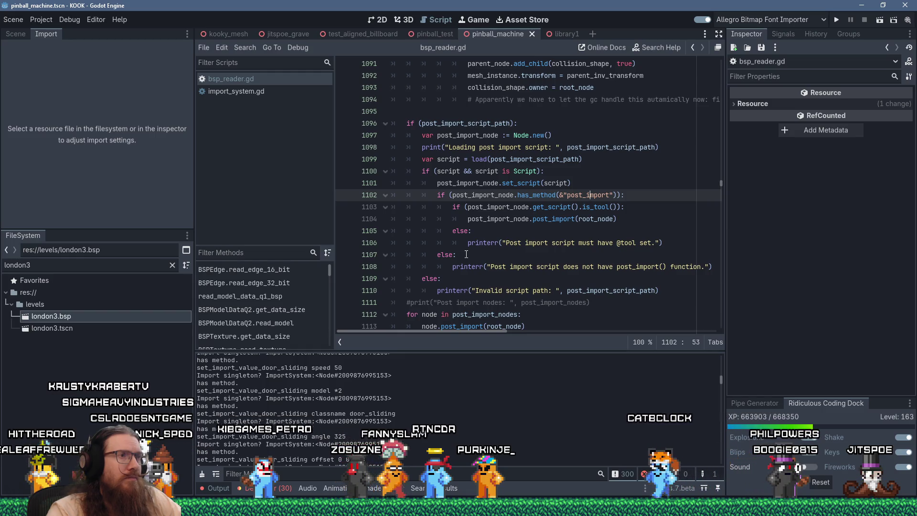
Insert a new line 1233 above the add_generic_entity call, just below the post_import check
mouse_move(473, 248)
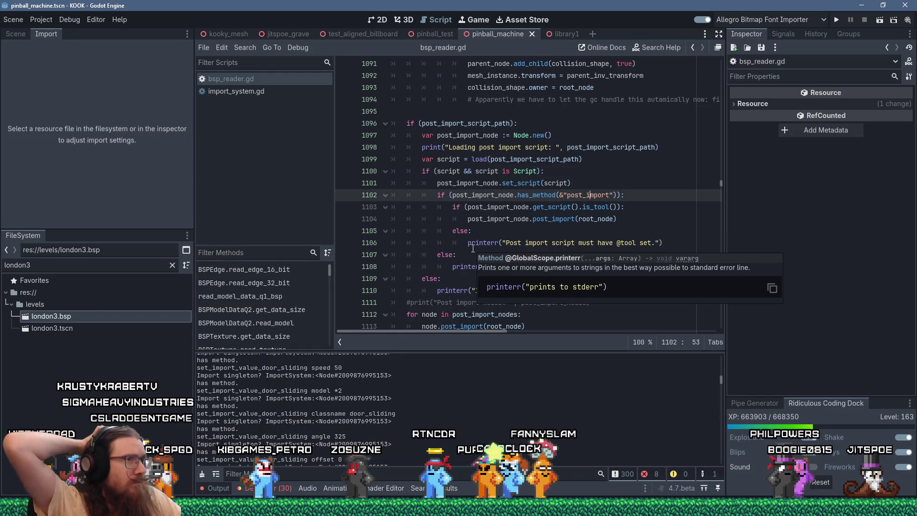
key(ctrl+f)
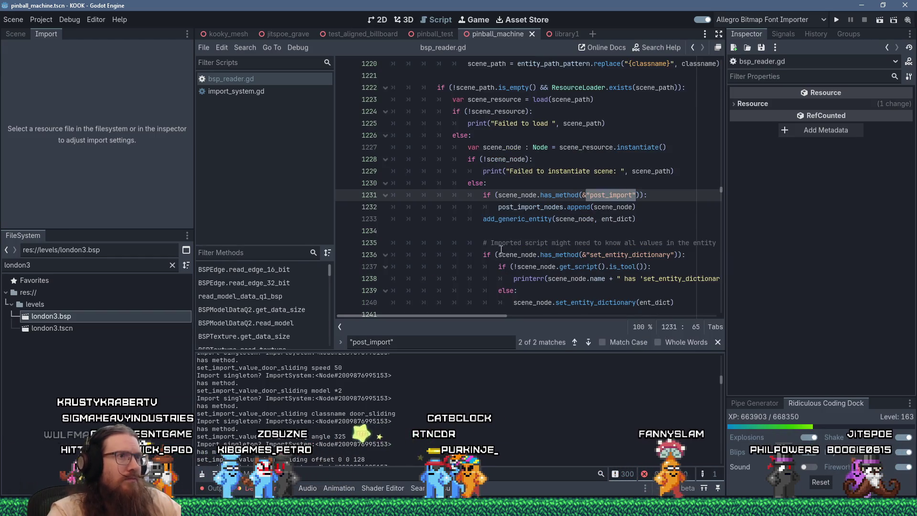
scroll(500, 250, up, 4)
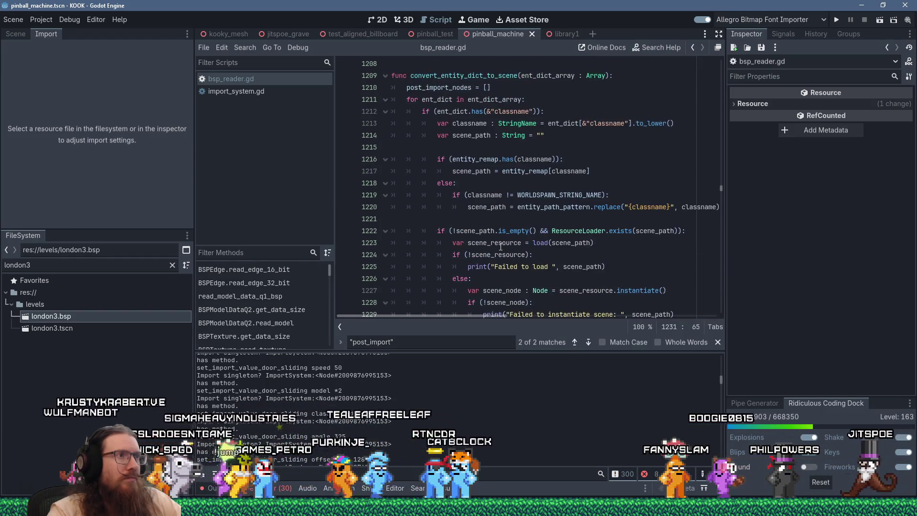
mouse_move(501, 245)
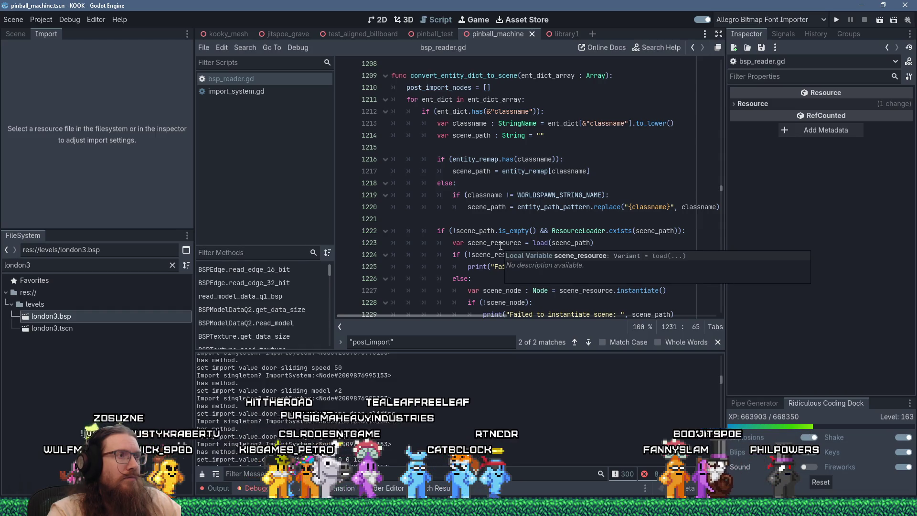
scroll(464, 223, down, 3)
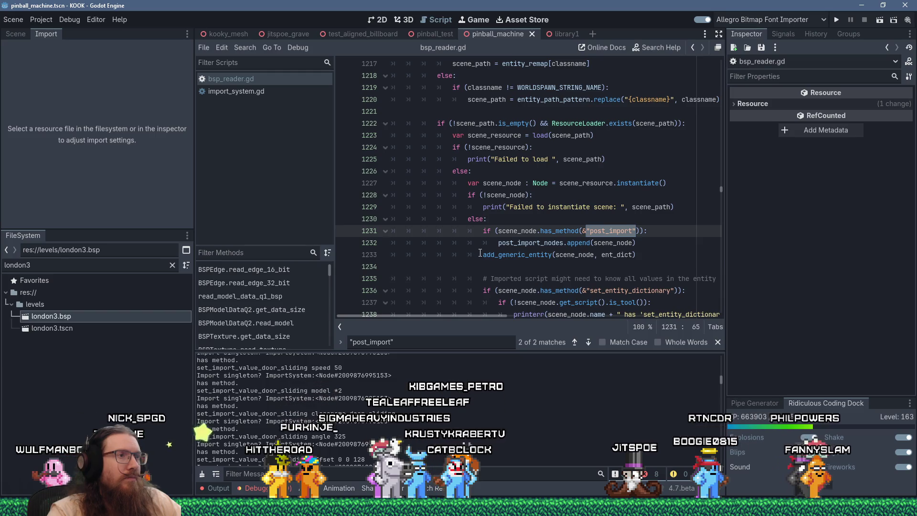
key(Down)
key(Down)
key(Home)
key(ctrl+shift+Return)
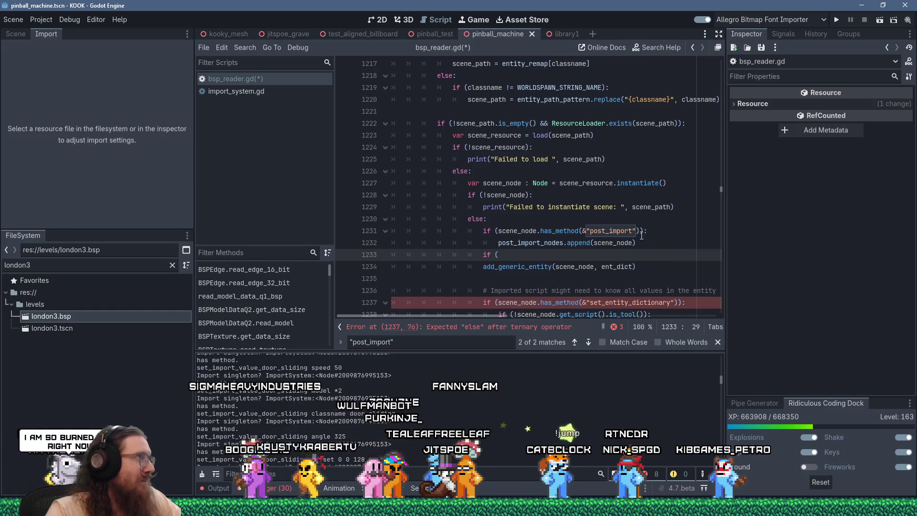
scroll(642, 235, up, 20)
scroll(642, 235, up, 20)
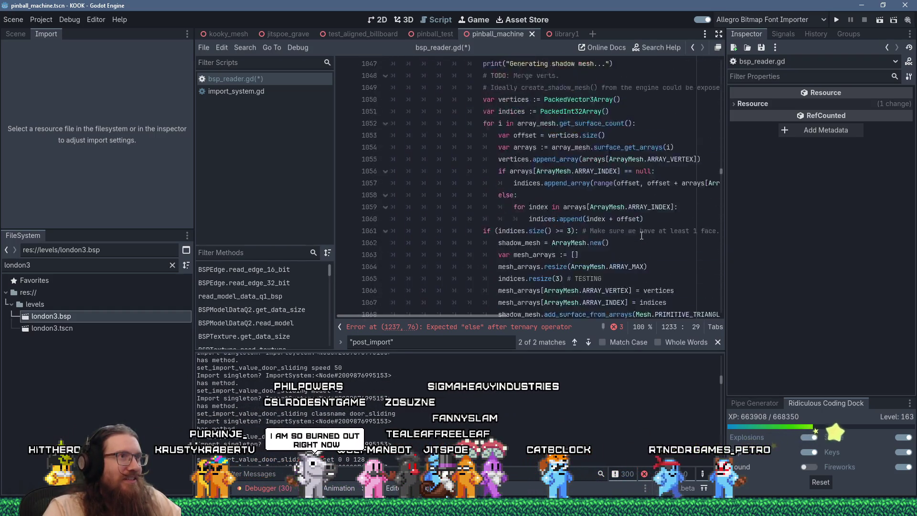
scroll(641, 235, up, 20)
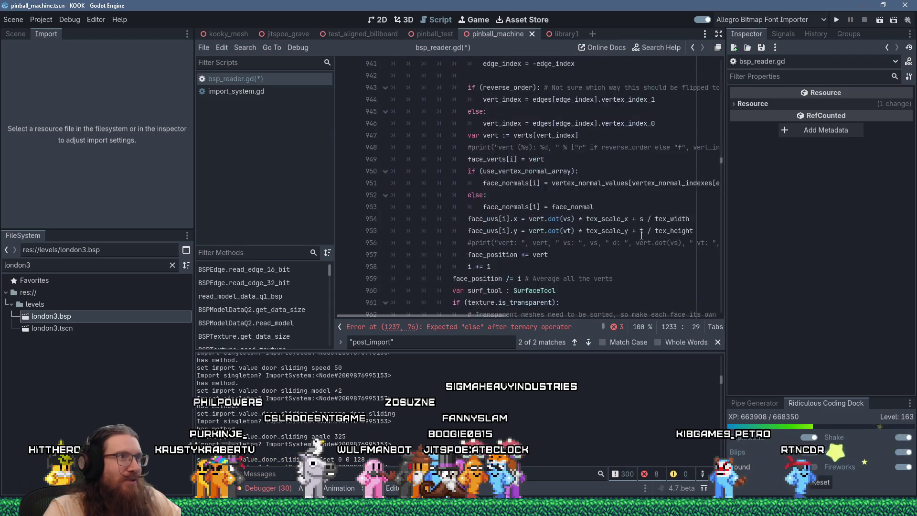
scroll(641, 235, up, 20)
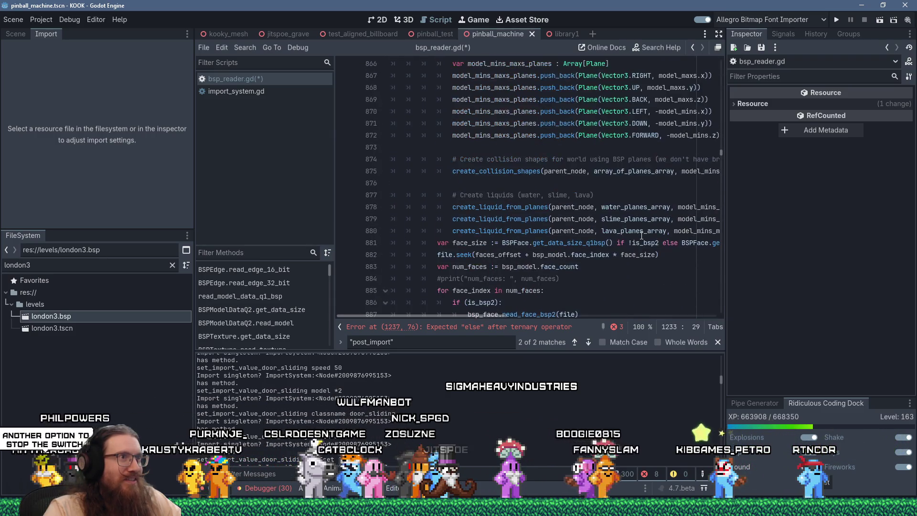
scroll(641, 235, up, 18)
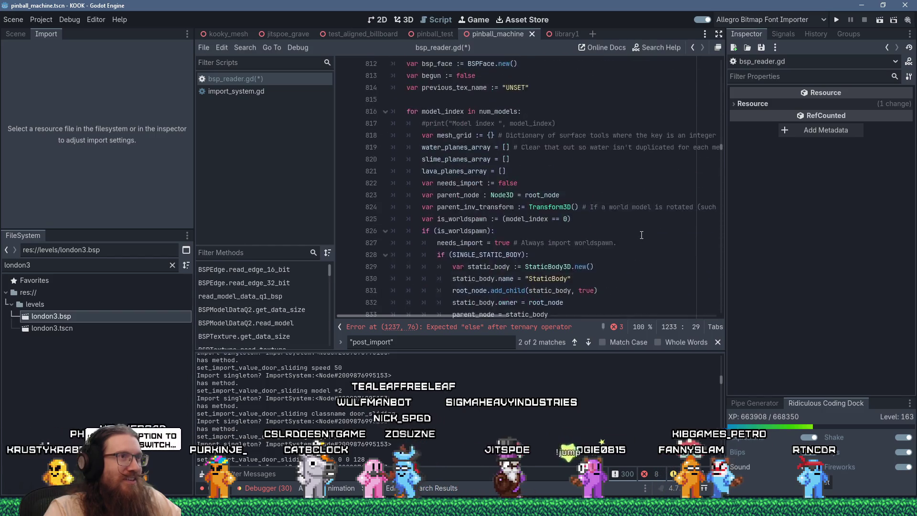
scroll(642, 235, up, 14)
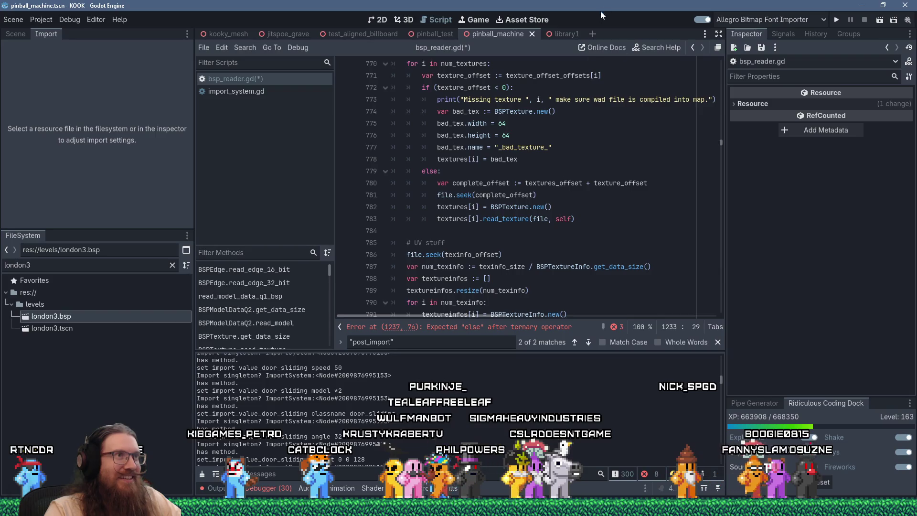
click(595, 203)
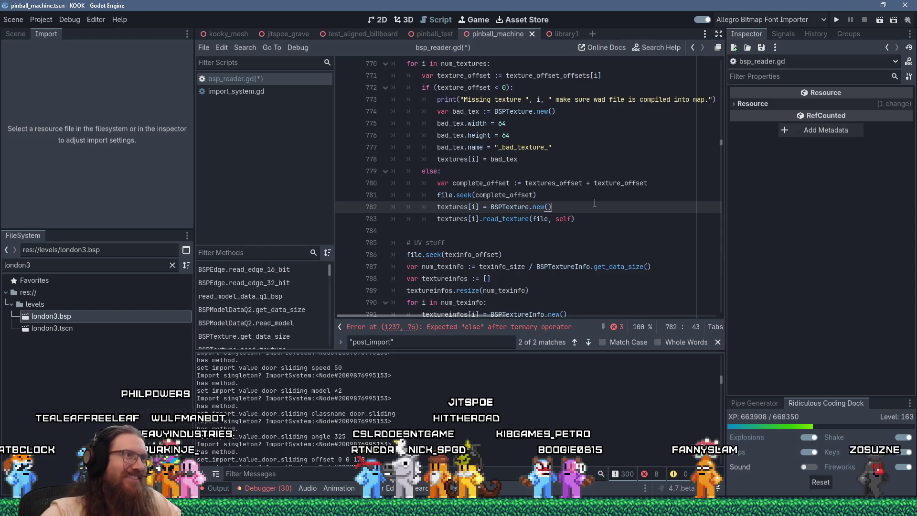
scroll(508, 261, down, 3)
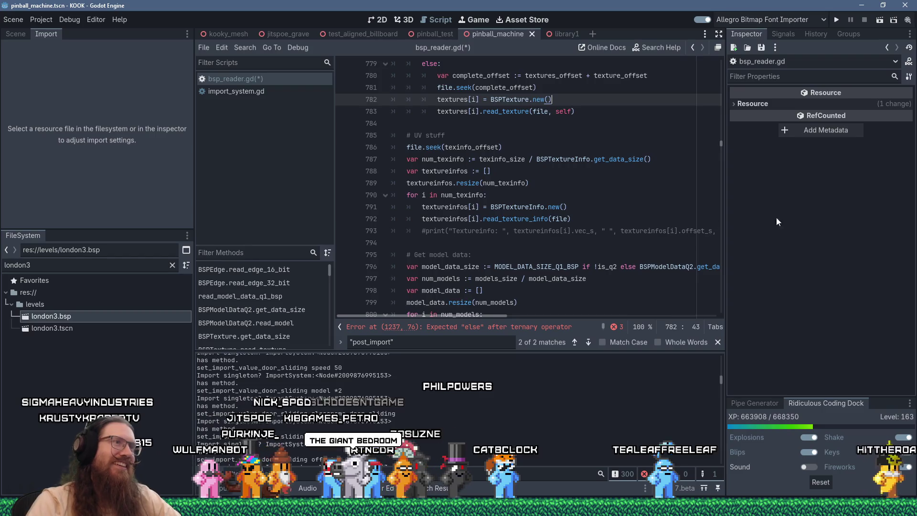
scroll(571, 192, up, 6)
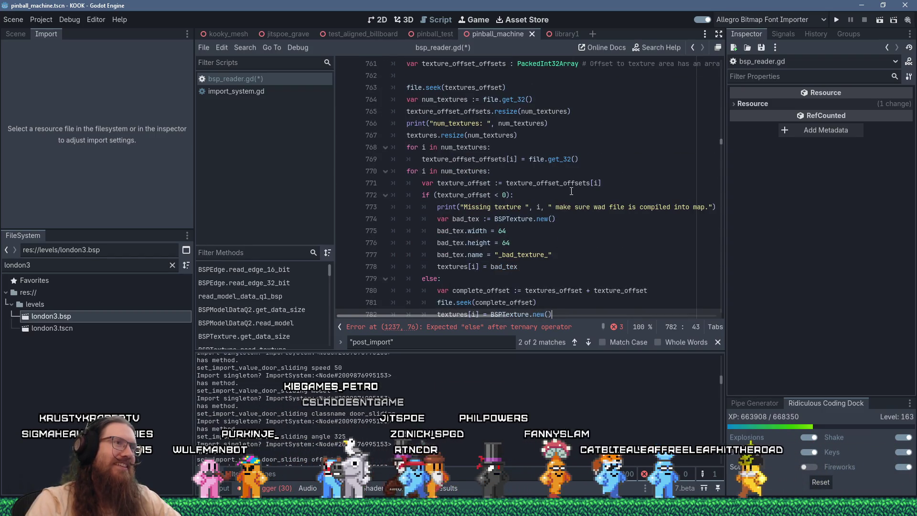
scroll(592, 186, down, 4)
key(F3)
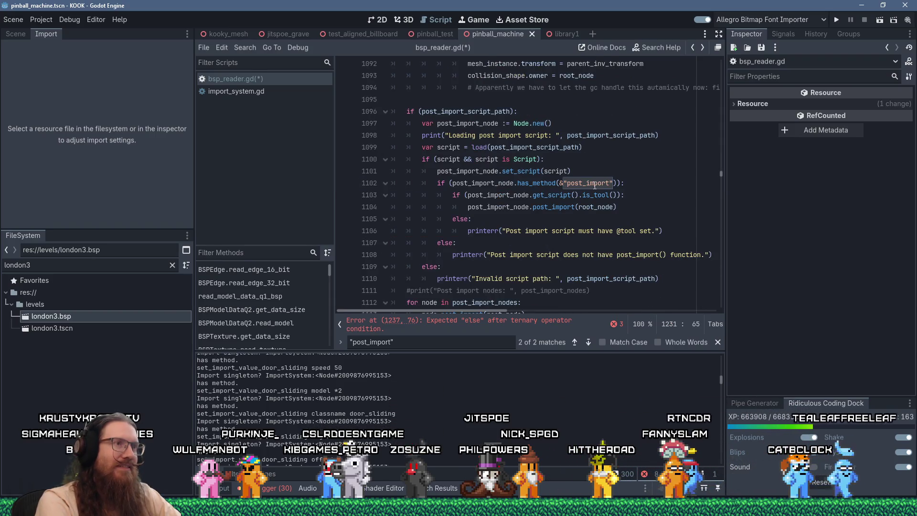
Cut the import-singleton bsp_import_set_entity_value check, lines 1259–1261
scroll(595, 185, up, 20)
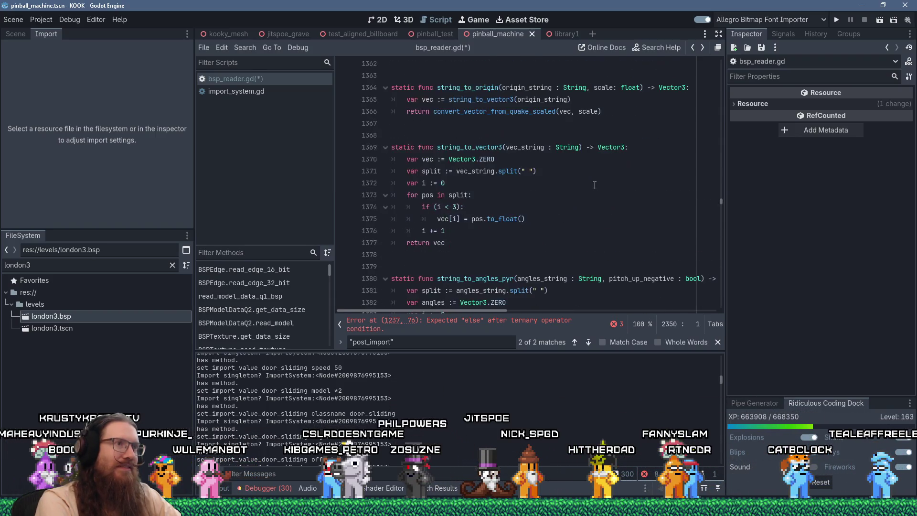
key(alt+Left)
key(alt+Left)
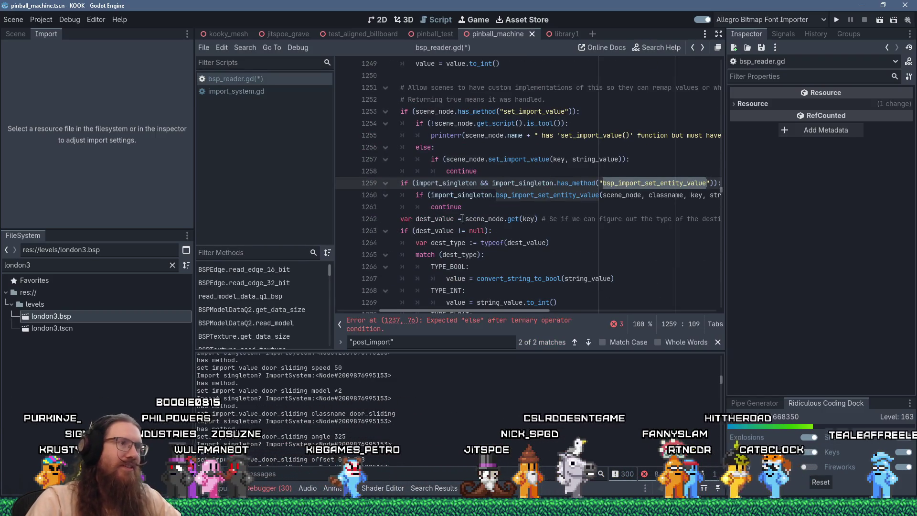
drag(463, 207, 355, 177)
key(shift+Down)
right_click(486, 190)
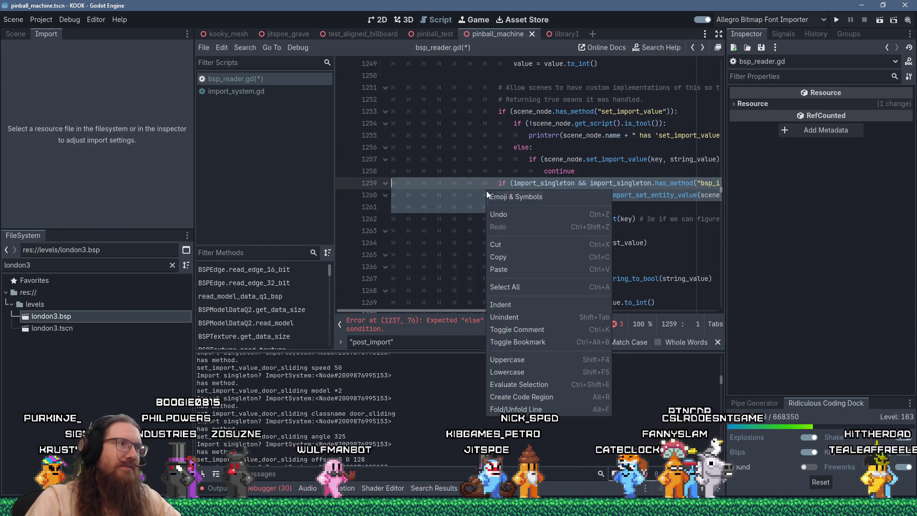
click(519, 250)
Paste the block at line 1233 above add_generic_entity and remove its extra indentation
key(ctrl+z)
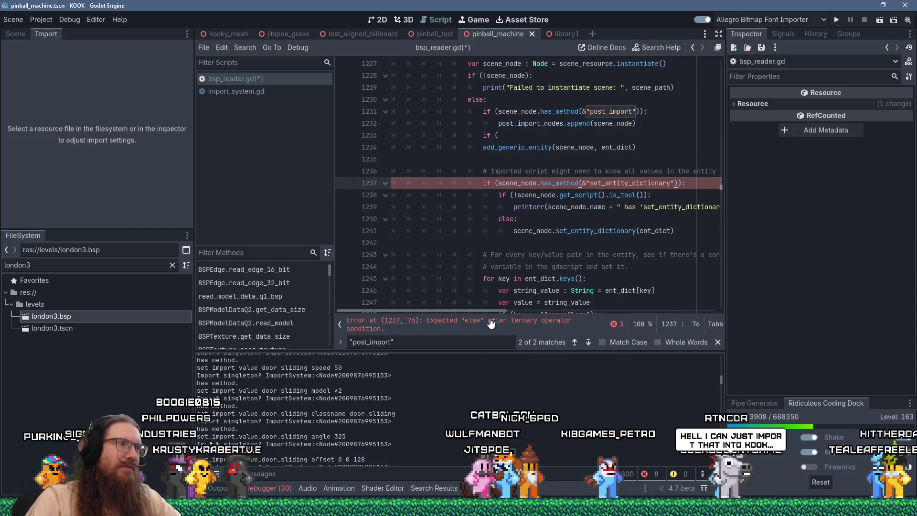
scroll(546, 219, up, 2)
click(552, 208)
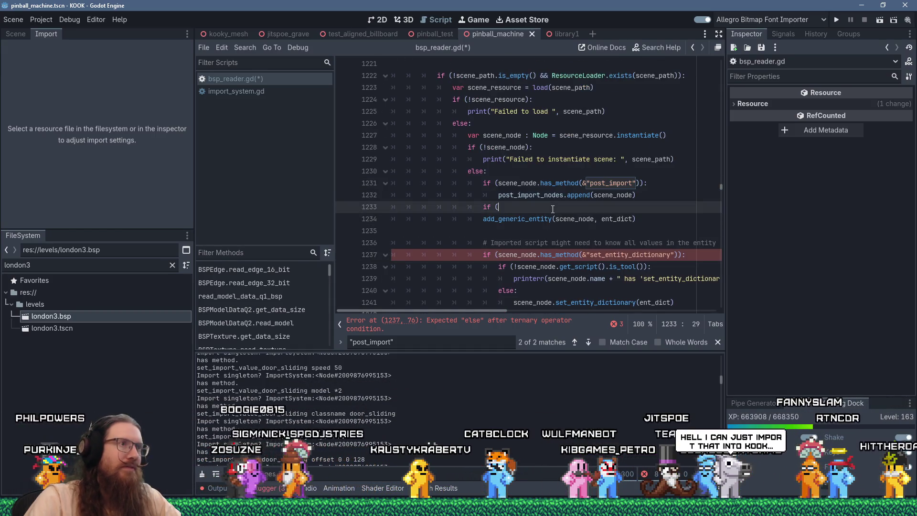
key(shift+Insert)
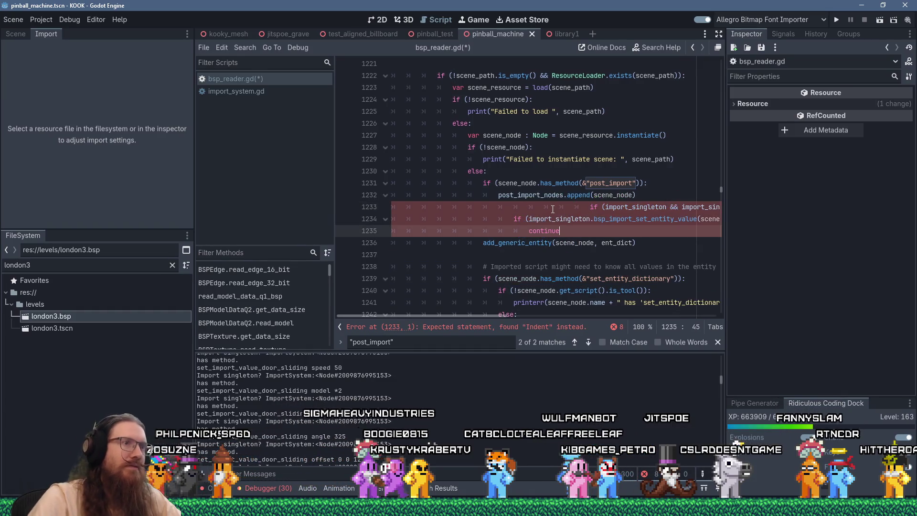
click(591, 207)
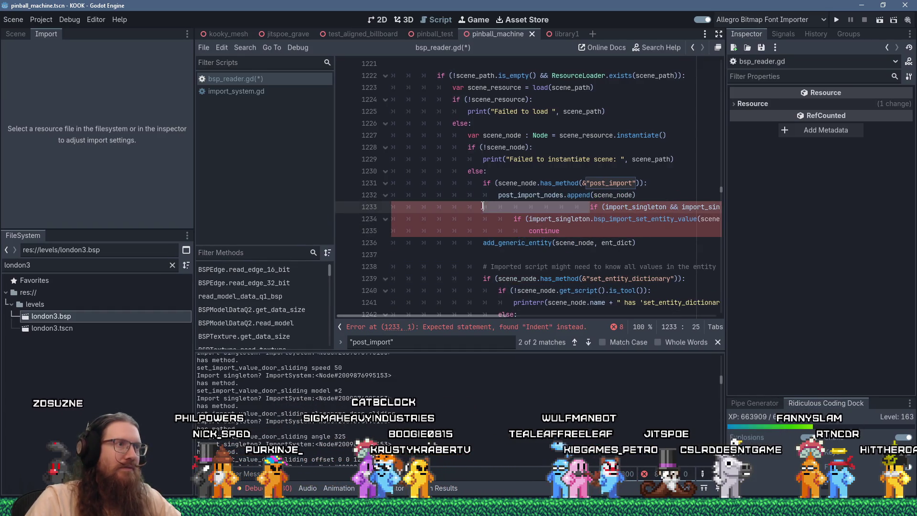
key(Delete)
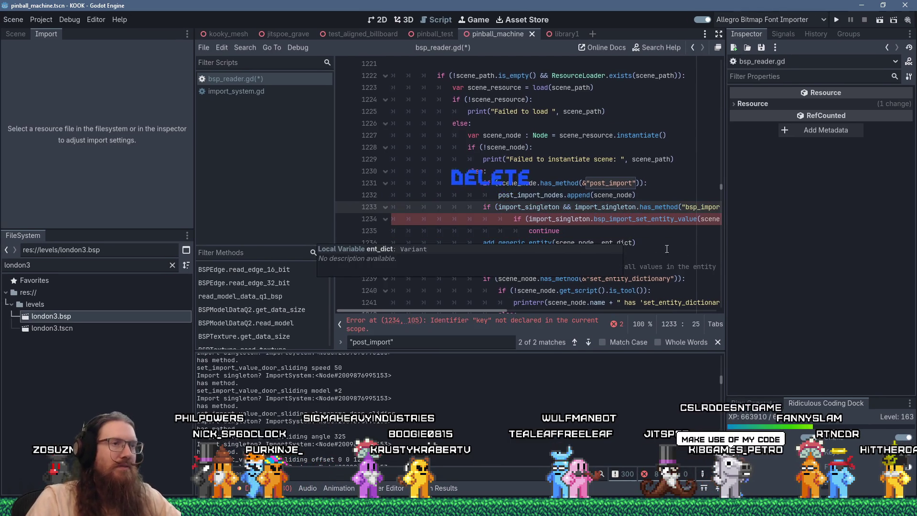
drag(480, 311, 521, 310)
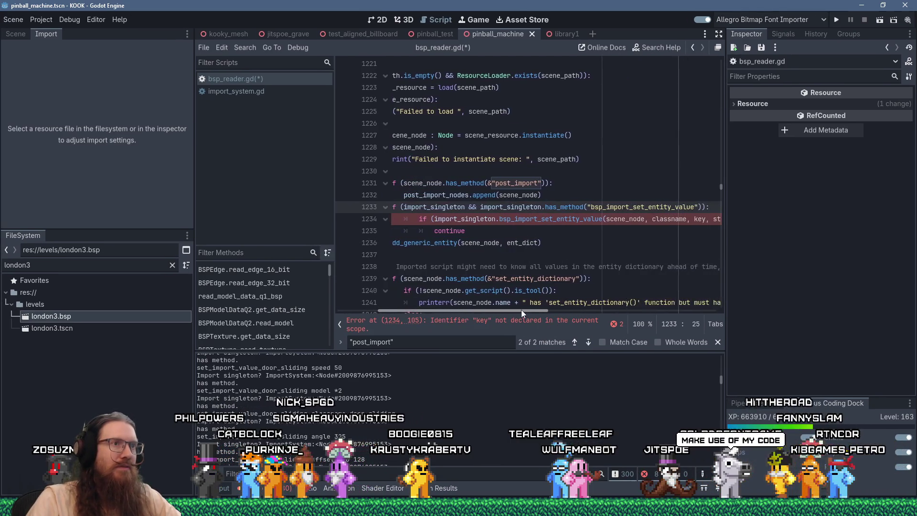
shift+click(695, 206)
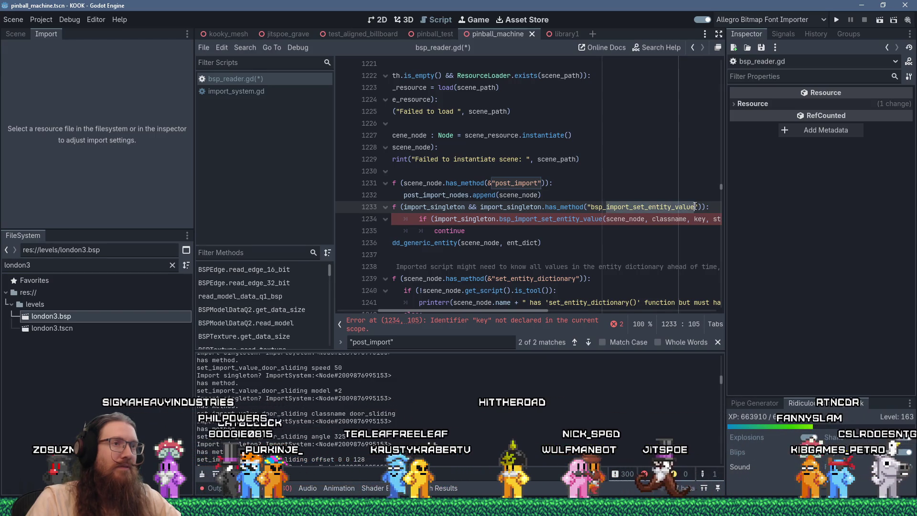